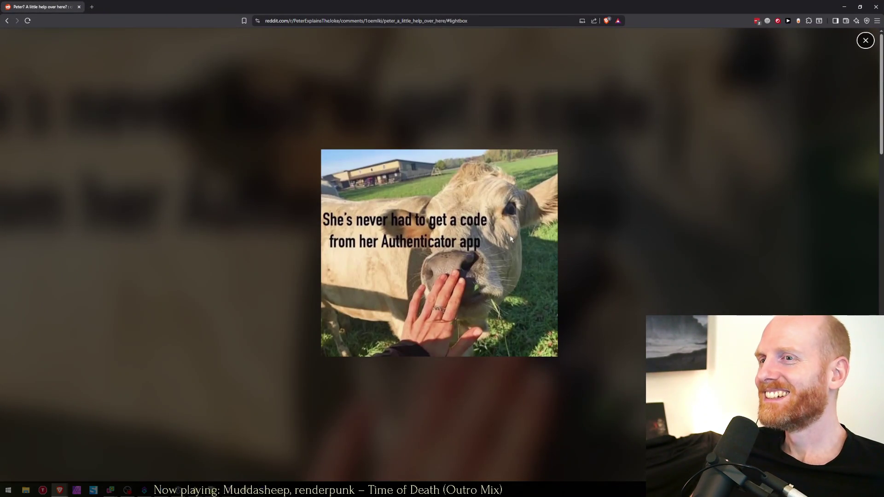
Zoom the Reddit image viewer to 133% so the cow meme appears larger.
key(ctrl+plus)
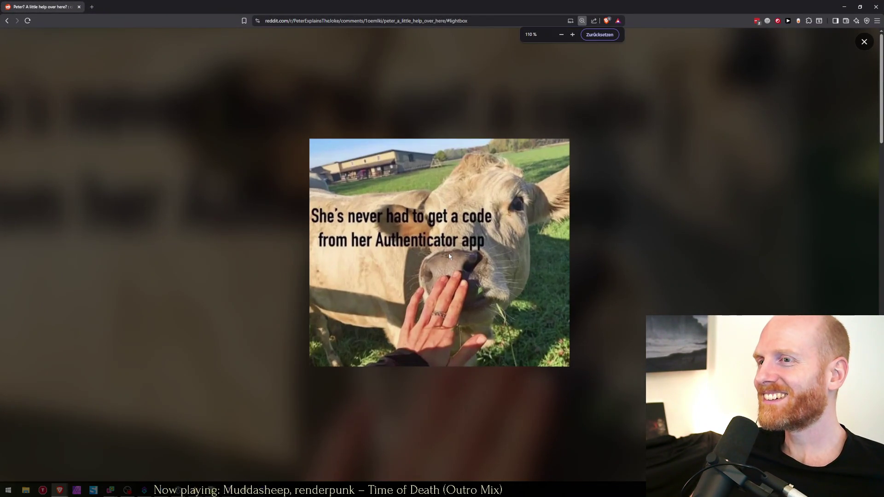
key(ctrl+plus)
key(ctrl+plus)
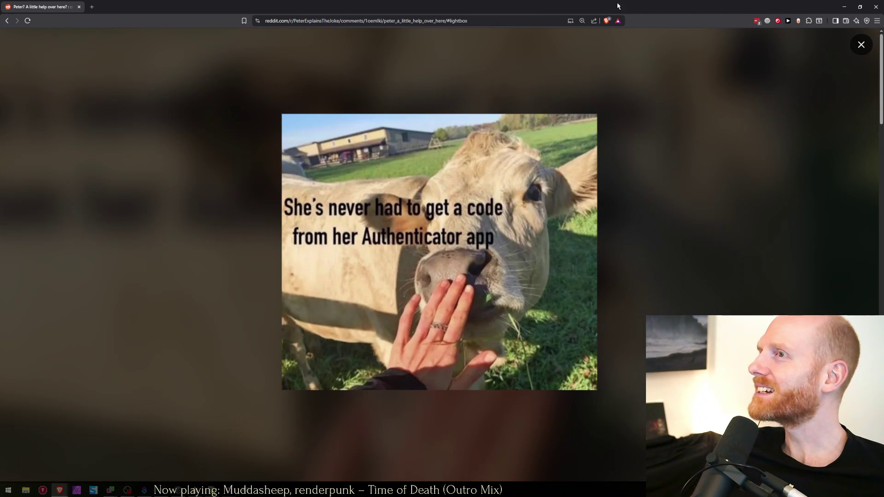
key(alt+Tab)
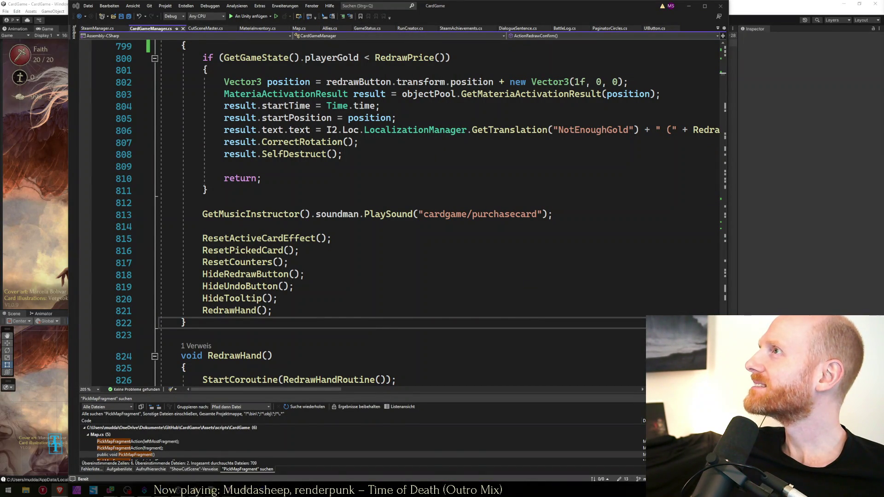
Review the HideRedrawButton, RedrawHand and HideUndoButton calls in CardGameManager.cs.
click(362, 278)
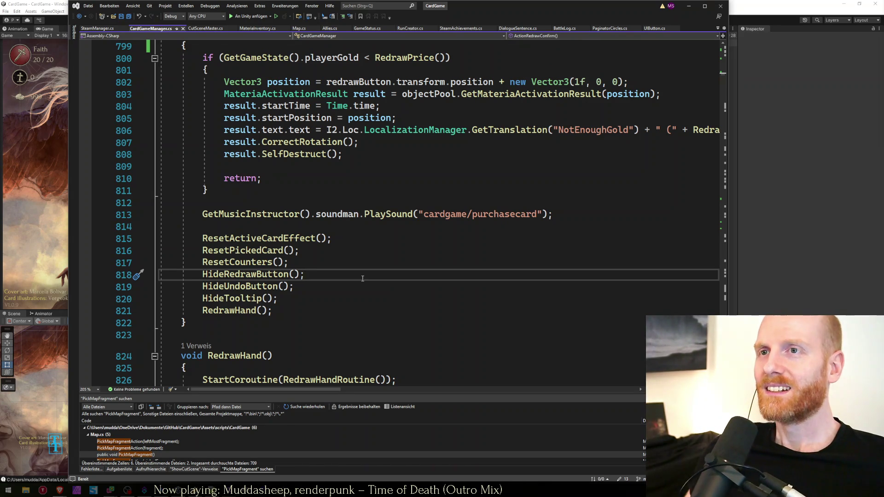
click(335, 255)
scroll(335, 255, down, 2)
click(308, 237)
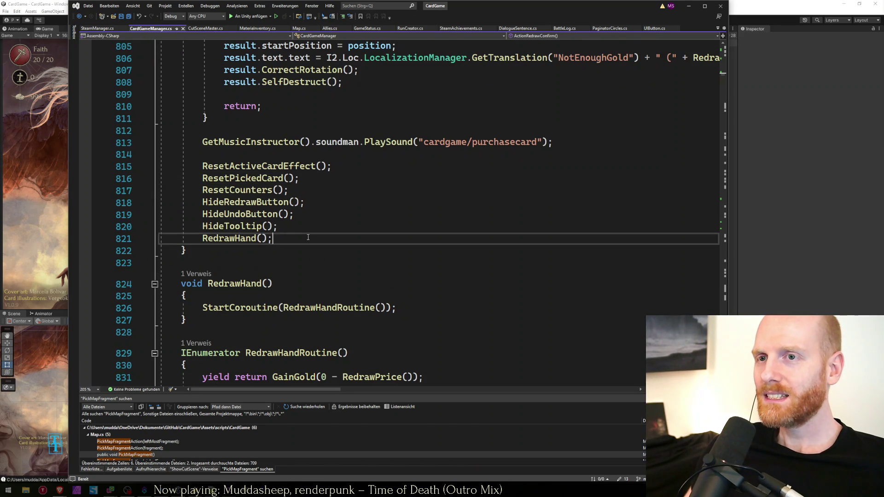
click(323, 227)
click(315, 206)
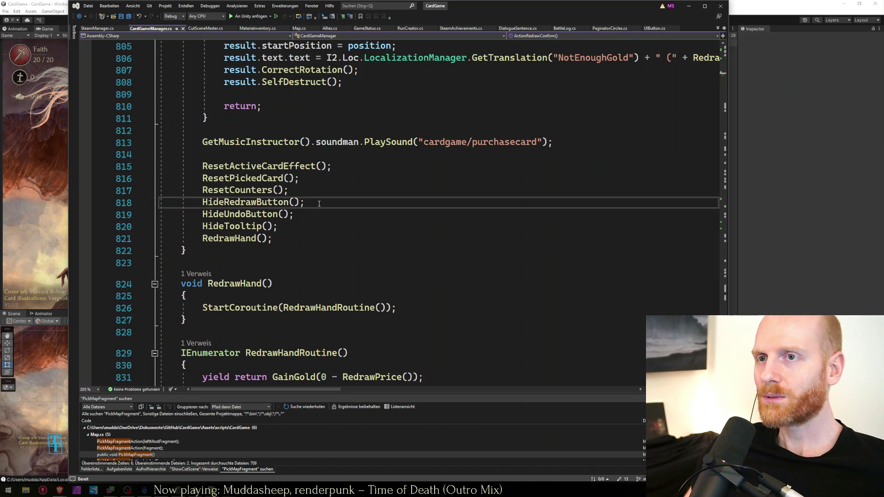
key(Down)
key(Home)
key(Down)
key(Up)
key(ctrl+shift+Right)
Find ActionUndoConfirm and copy its HideConfirmSelectionButton(); line.
key(ctrl+f)
text(act)
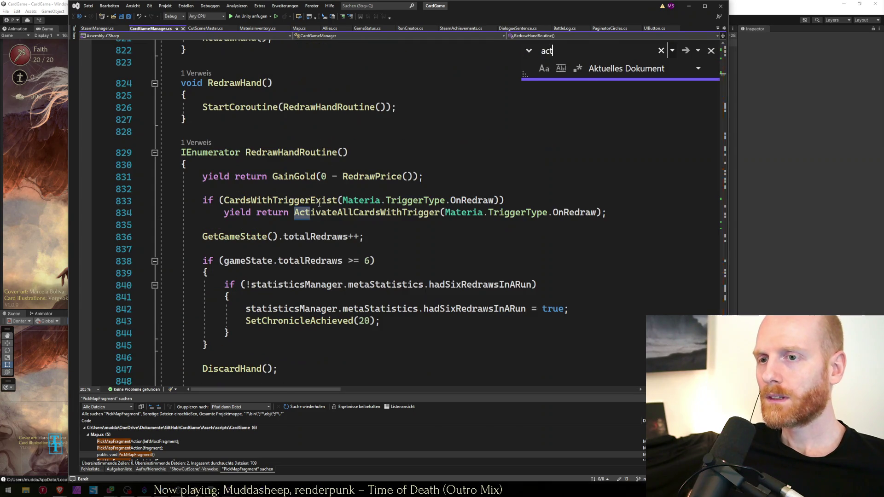
text(ionundoc)
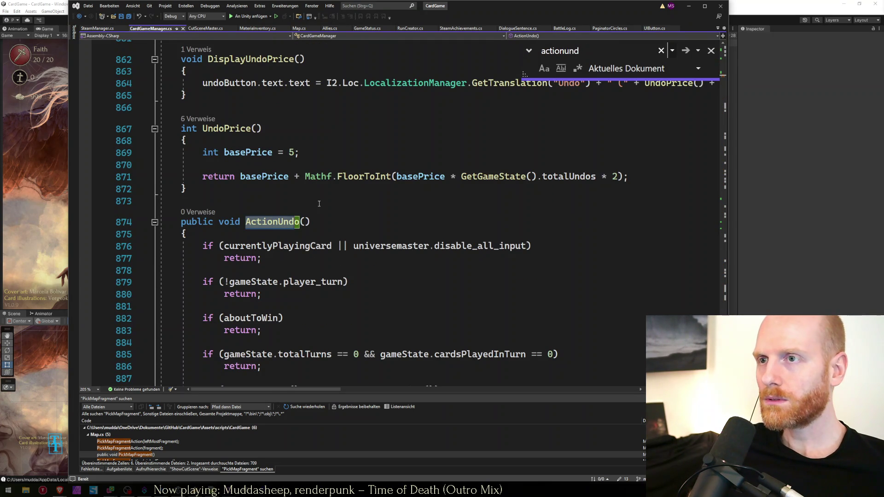
key(Escape)
key(F3)
key(Down)
key(Down)
key(Home)
key(shift+End)
key(ctrl+c)
Paste HideConfirmSelectionButton(); at the top of ActionRedrawConfirm, save, and return to Unity.
key(ctrl+f)
text(actionredraw)
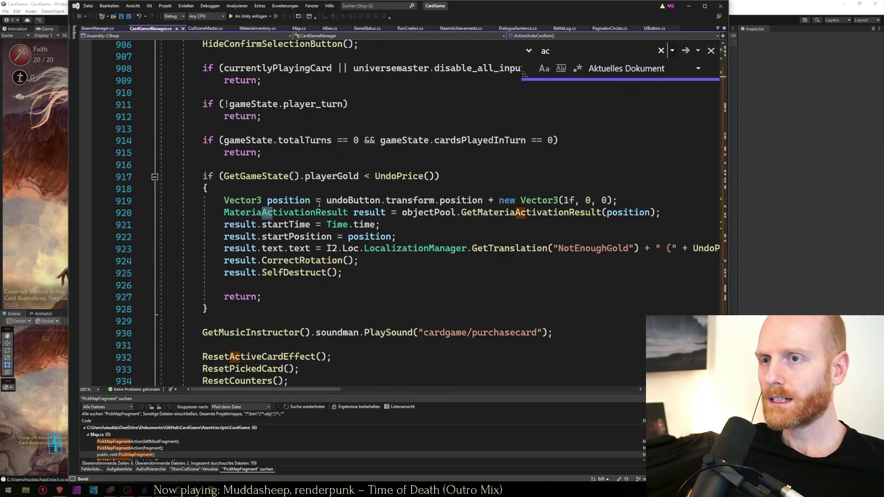
key(Escape)
key(Down)
key(Down)
key(Down)
key(Up)
key(Up)
key(Up)
key(Return)
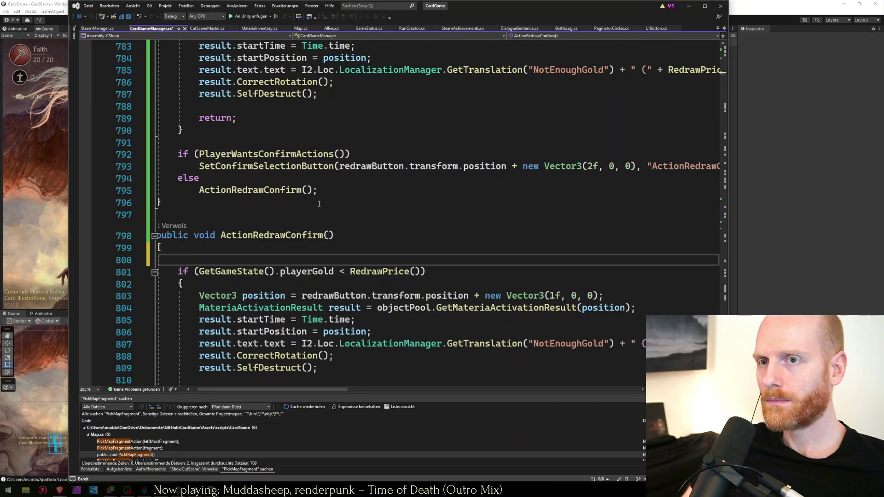
key(ctrl+v)
key(Return)
key(ctrl+s)
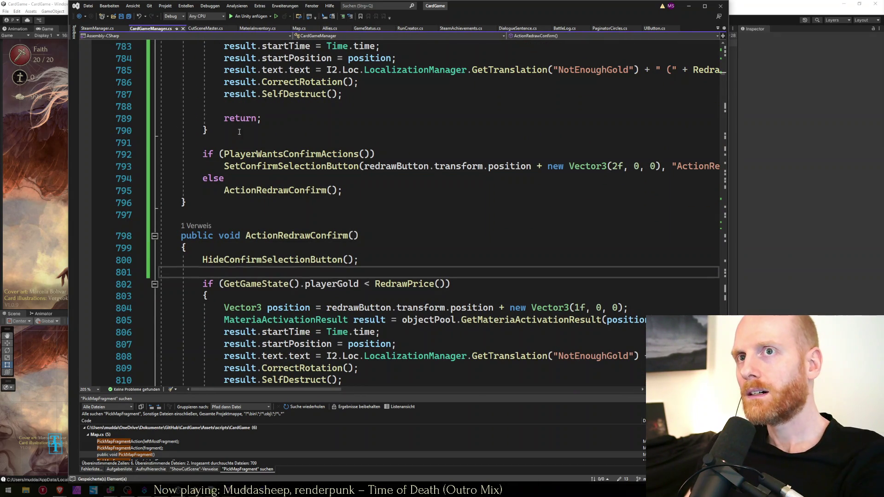
key(alt+Tab)
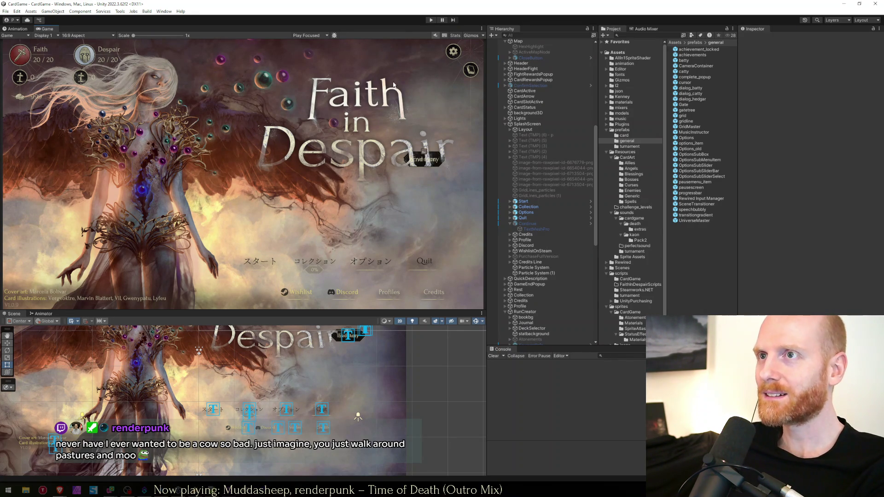
Start play mode and load into Fight – Round 1 with a hand dealt.
click(430, 20)
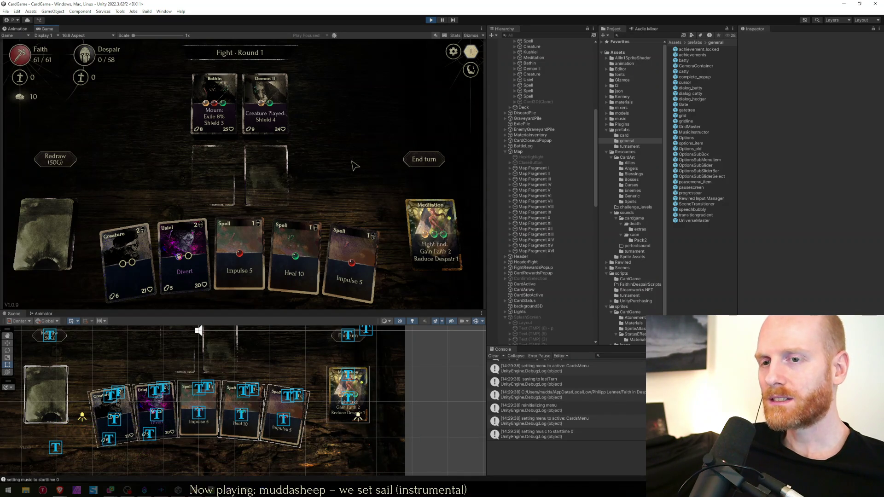
Try Redraw three times, then abandon the run from the pause menu and restart.
click(63, 161)
click(63, 161)
click(63, 161)
click(453, 51)
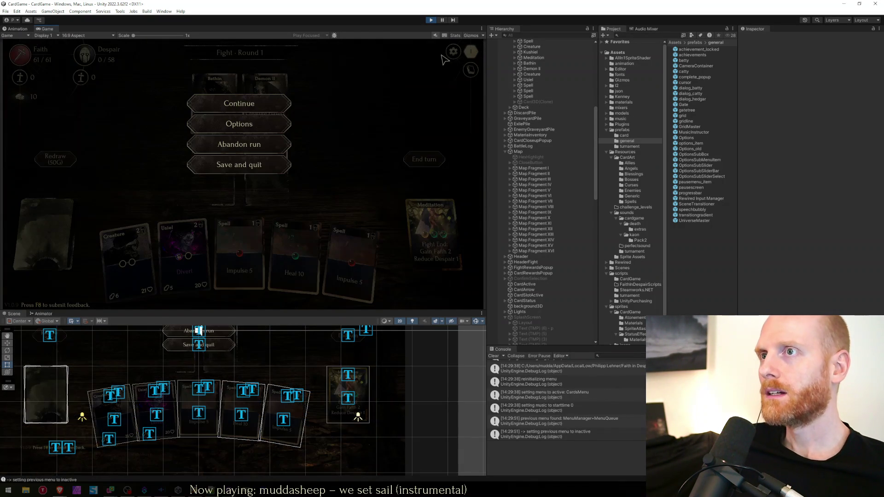
click(239, 144)
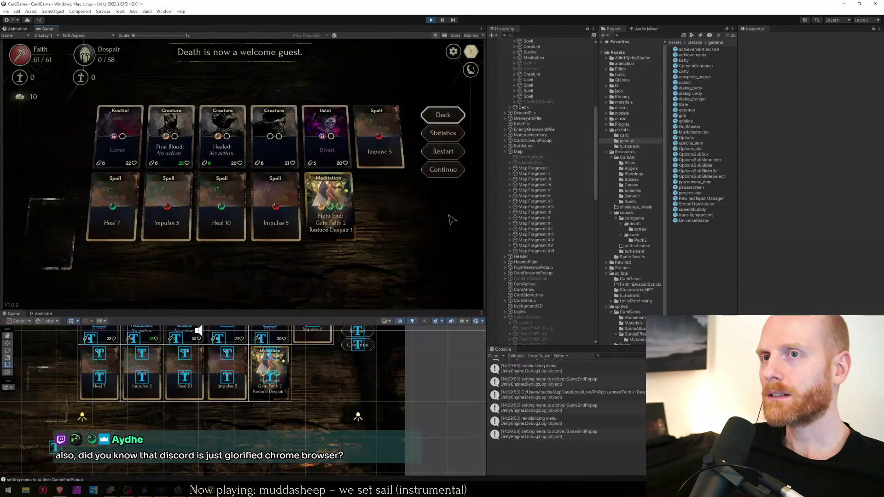
key(Escape)
click(433, 171)
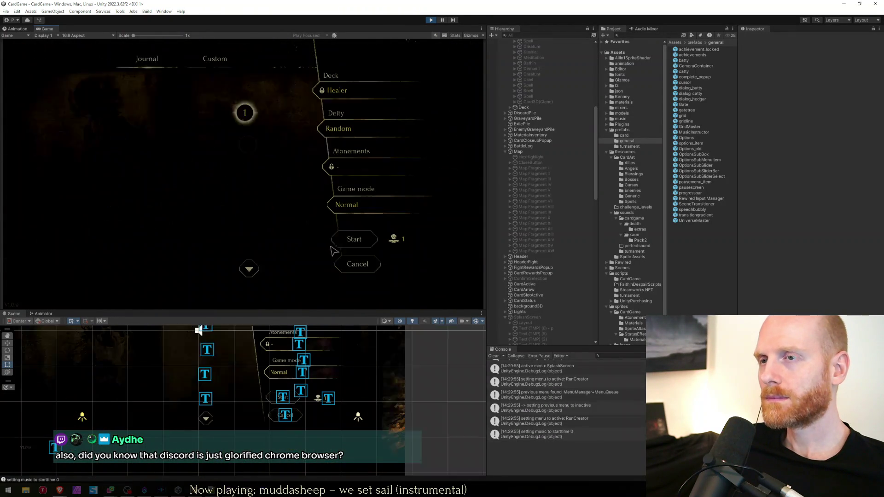
Begin the new run and click through the intro dialogue to the hex event map.
key(Escape)
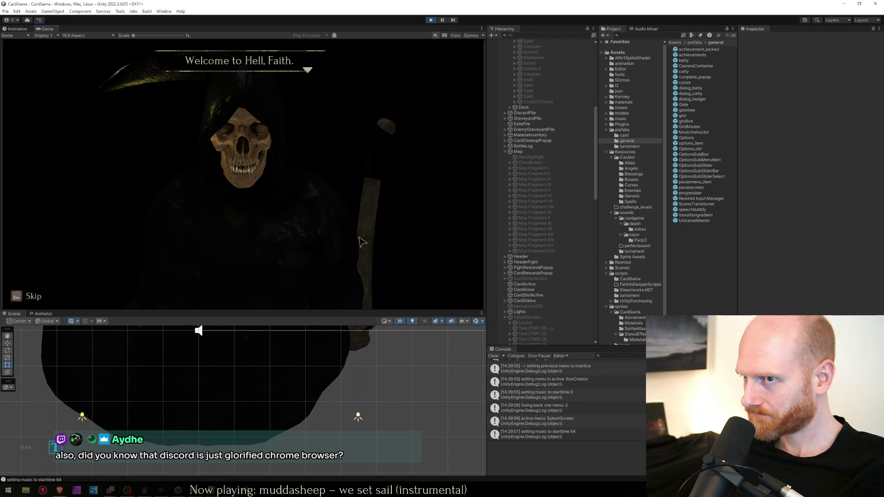
click(361, 242)
click(362, 242)
click(361, 242)
click(362, 241)
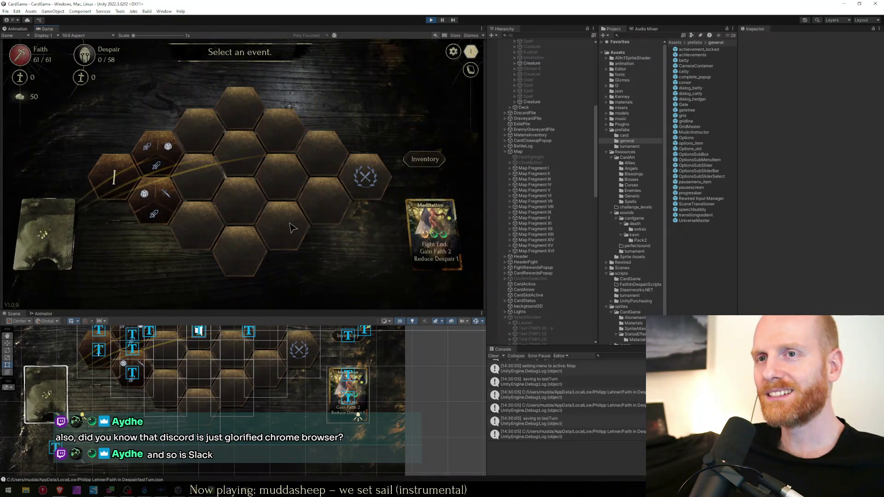
mouse_move(160, 173)
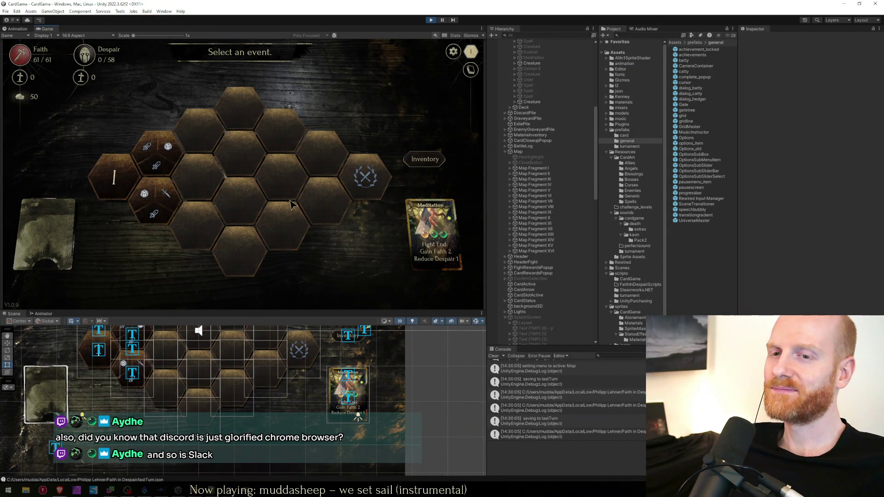
mouse_move(171, 146)
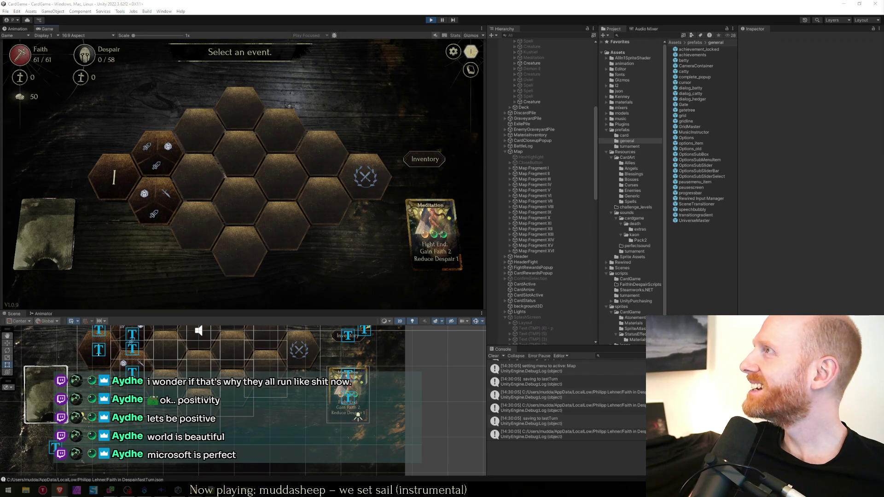
key(alt+Tab)
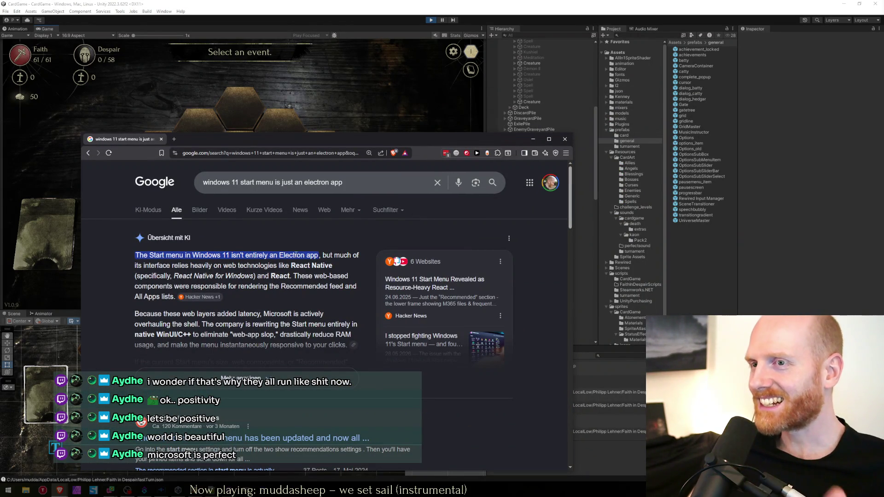
Read the AI overview on the Start menu relying on React Native, then switch back to the game.
shift+click(197, 266)
drag(178, 266, 333, 266)
drag(279, 266, 327, 267)
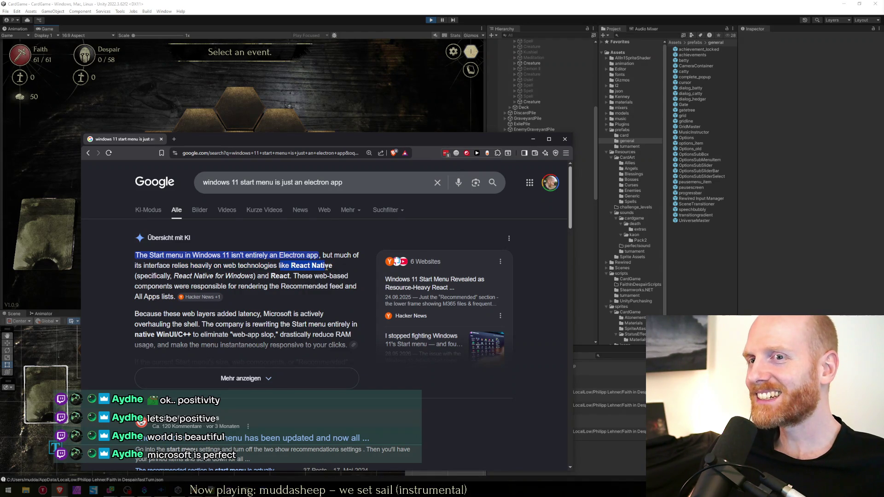
click(161, 275)
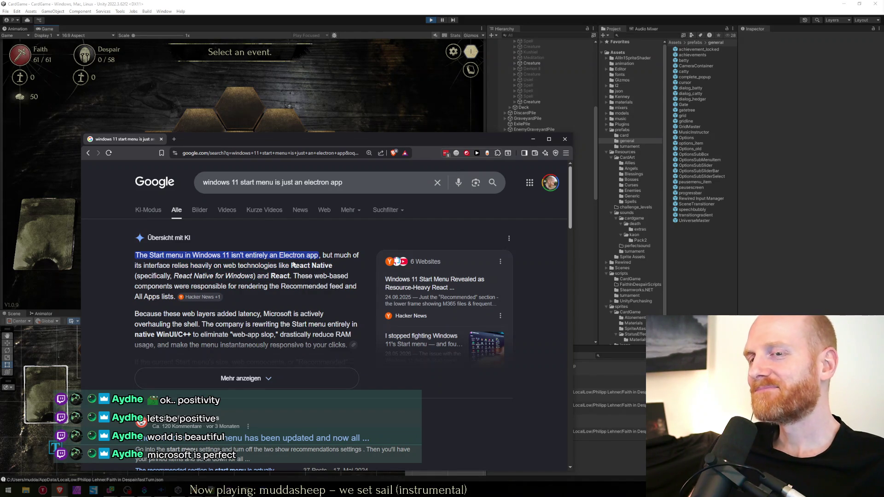
drag(222, 141, 219, 107)
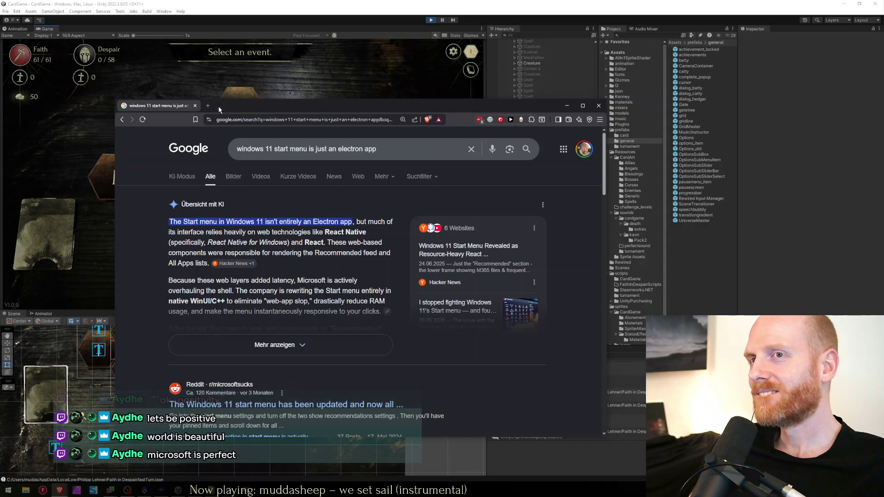
key(alt+Tab)
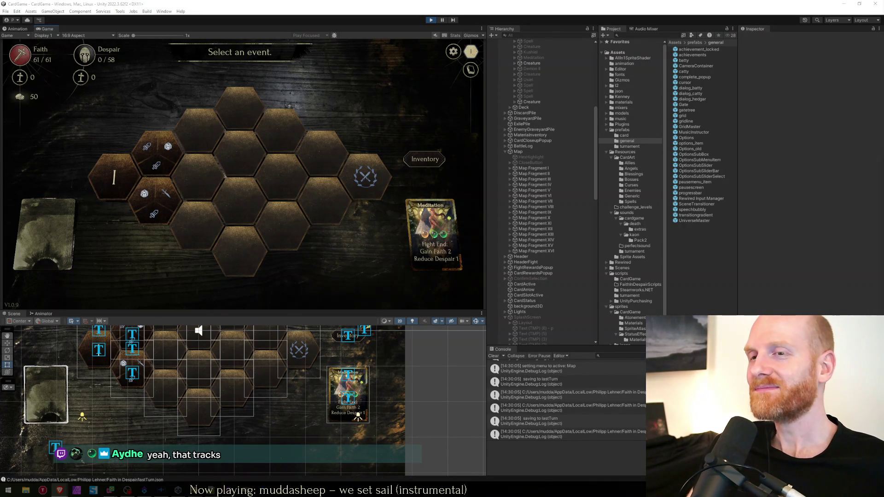
Return to the CardGameManager code at line 803, then bring up the Faith in Despair to-do sheet.
key(alt+Tab)
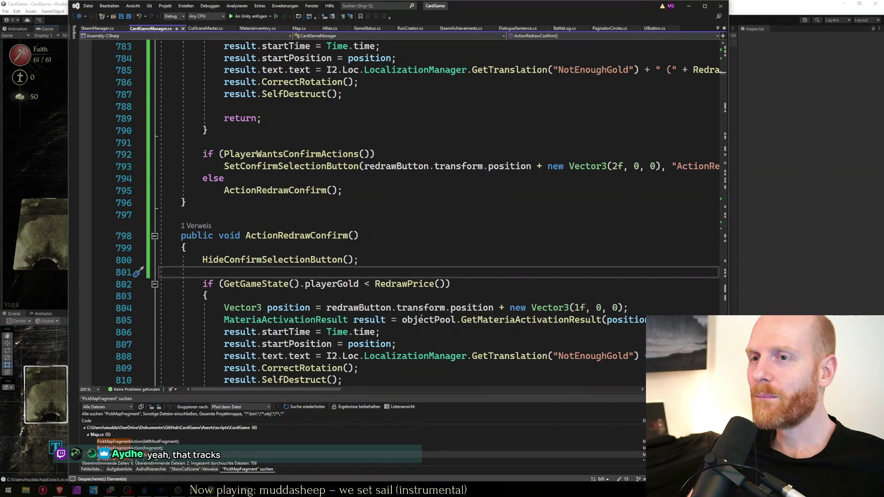
click(410, 298)
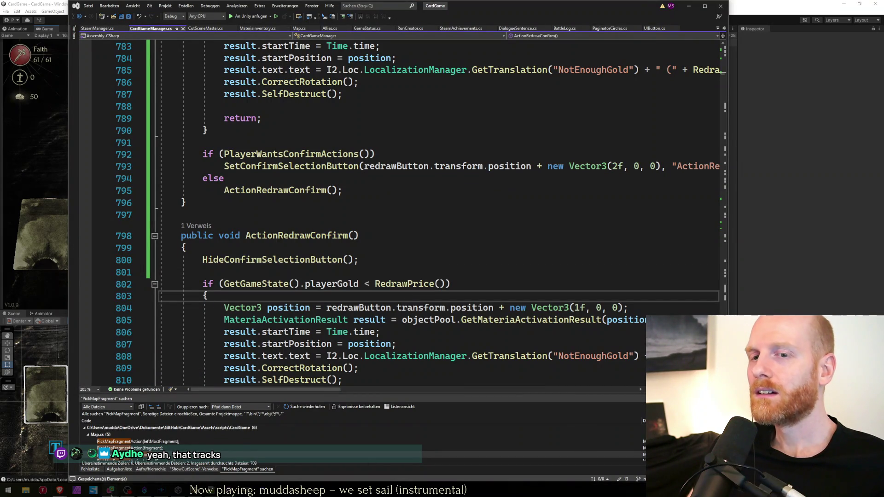
mouse_move(76, 491)
click(118, 466)
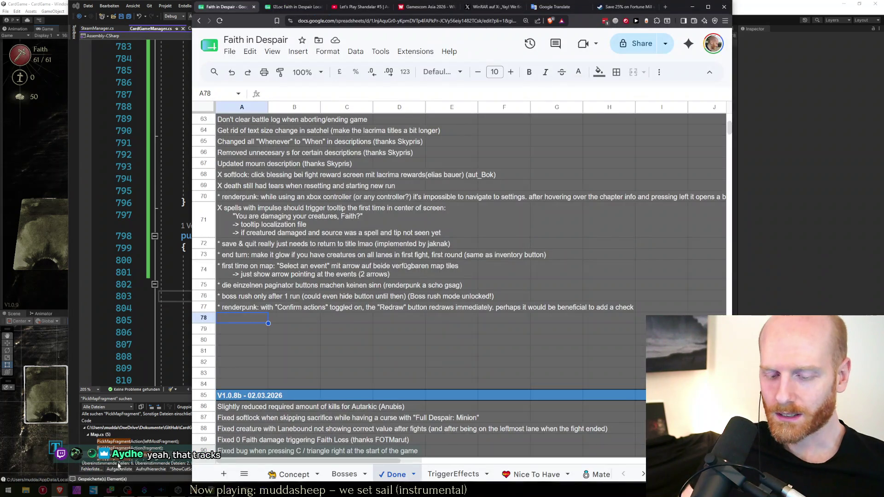
Search Google for 'atmo code program', then correct it to 'atom code program'.
key(ctrl+t)
text(atmo cod)
text(e )
text(program)
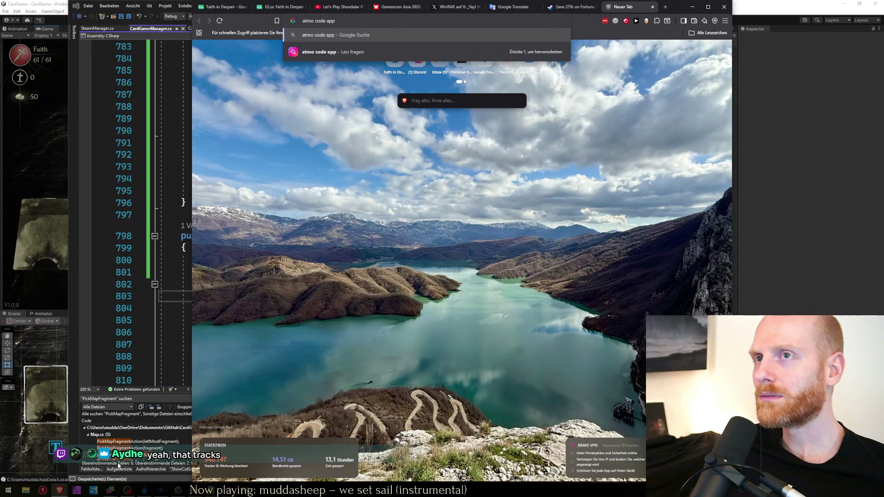
key(Return)
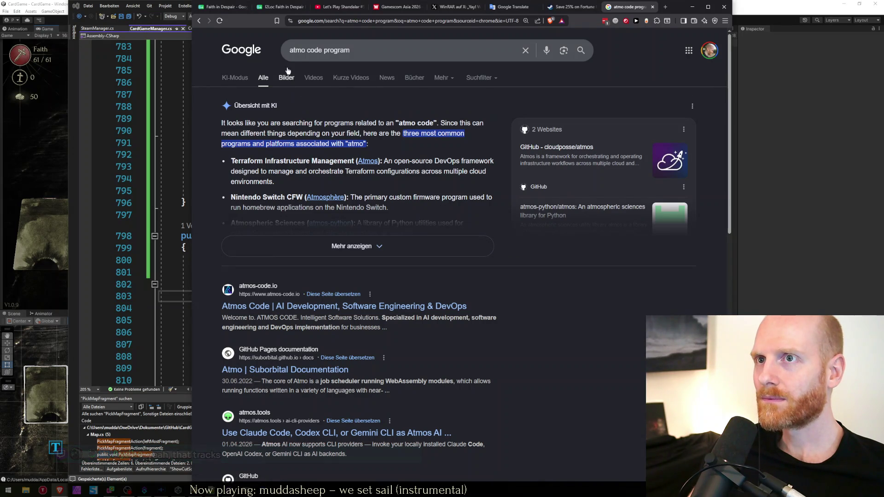
click(300, 50)
key(BackSpace)
key(Right)
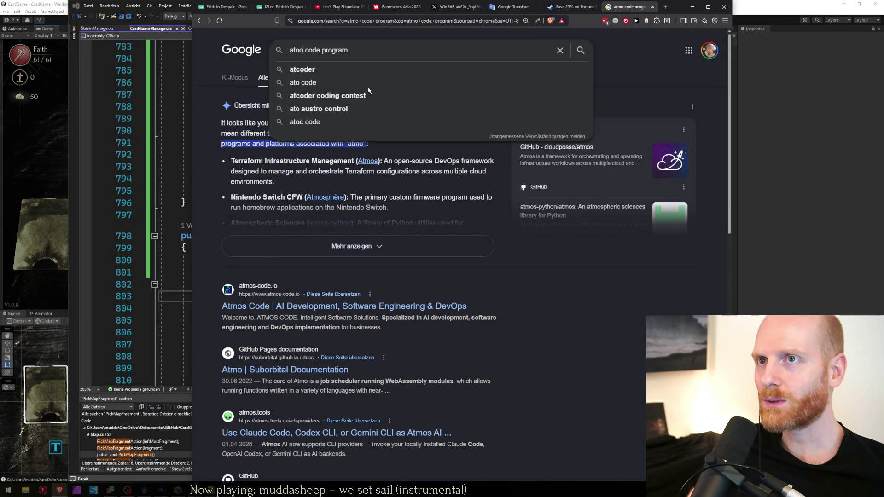
text(m)
key(Return)
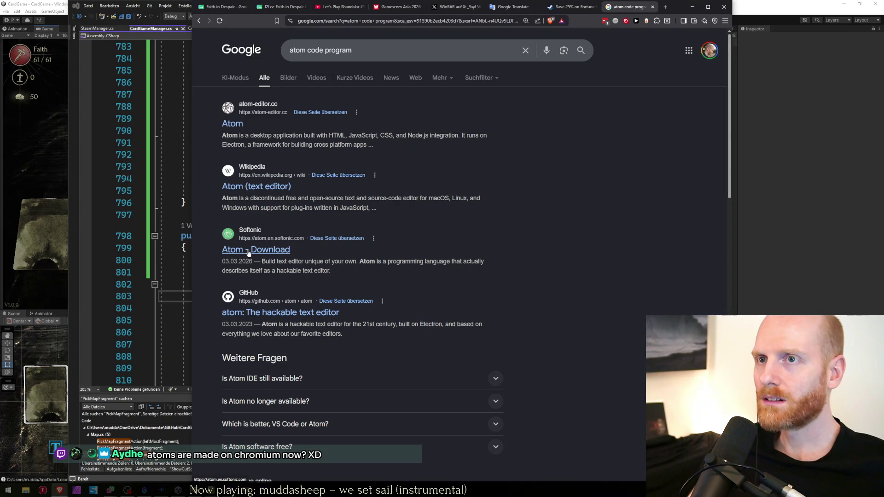
Read the Atom editor results about Electron, then close the search tab and minimize the browser.
drag(338, 135, 403, 136)
click(420, 146)
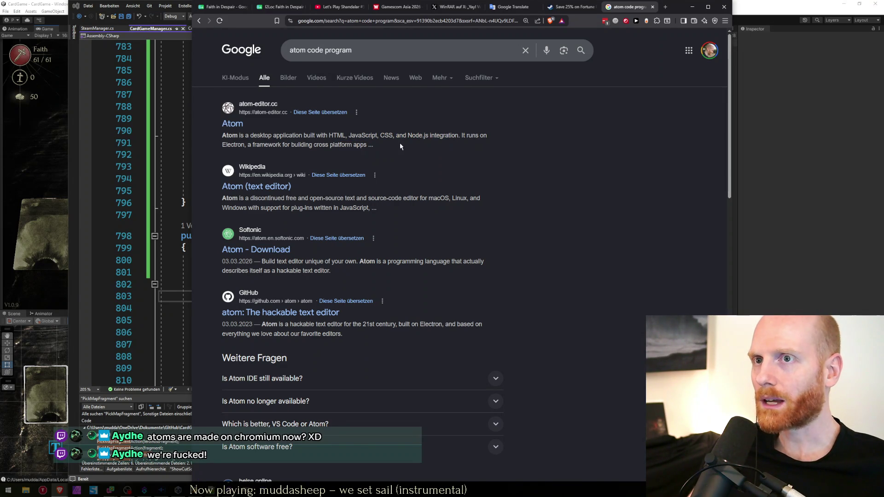
drag(283, 145, 325, 145)
click(414, 145)
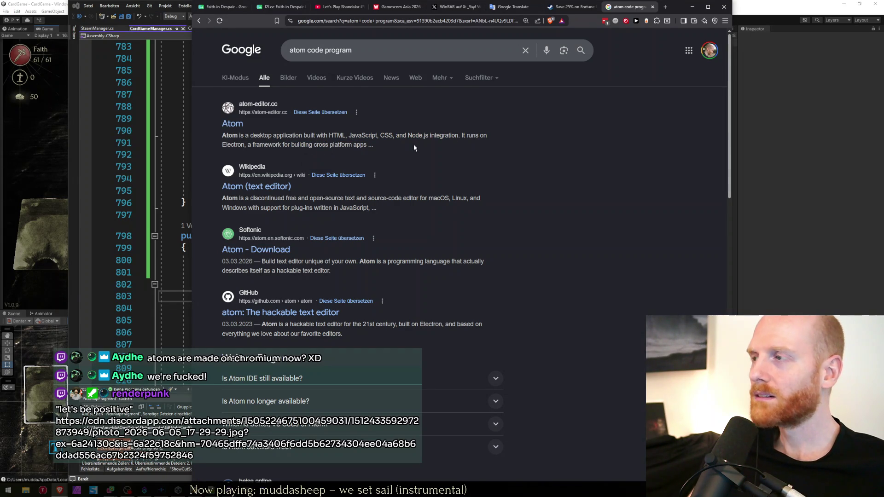
mouse_move(229, 136)
mouse_down()
mouse_move(429, 135)
mouse_move(291, 186)
mouse_up()
click(325, 135)
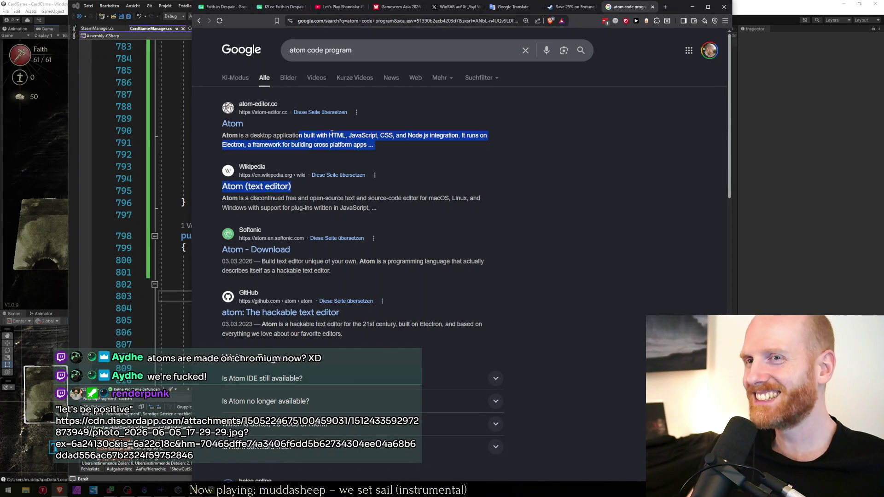
click(384, 158)
double_click(230, 145)
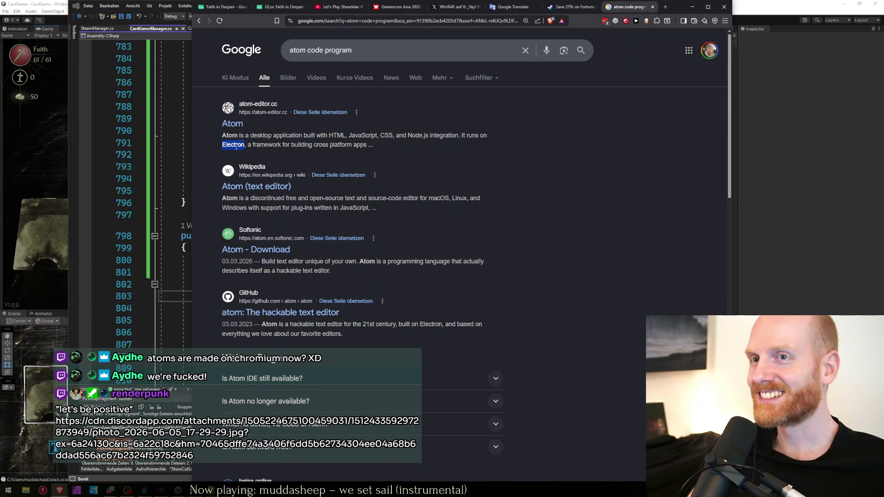
click(232, 160)
middle_click(626, 7)
click(692, 6)
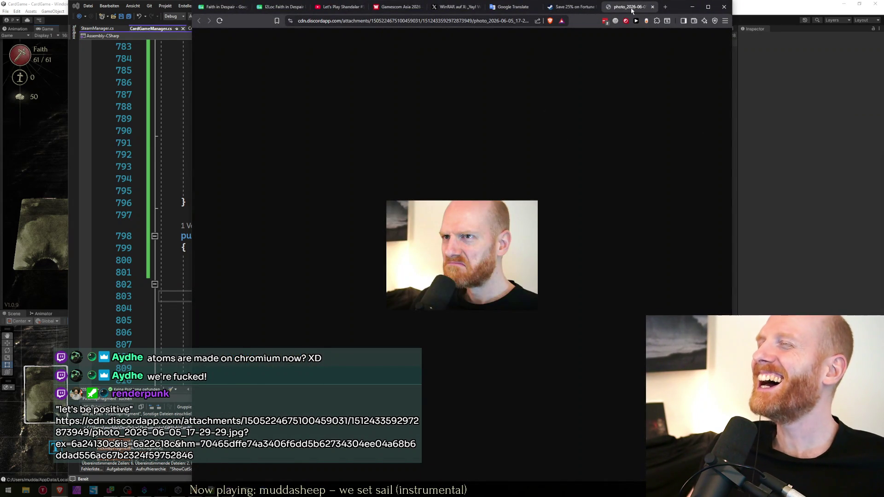
Close the Discord photo tab, minimize Brave, and return to line 796 of CardGameManager.cs.
ctrl+scroll(516, 219, up, 9)
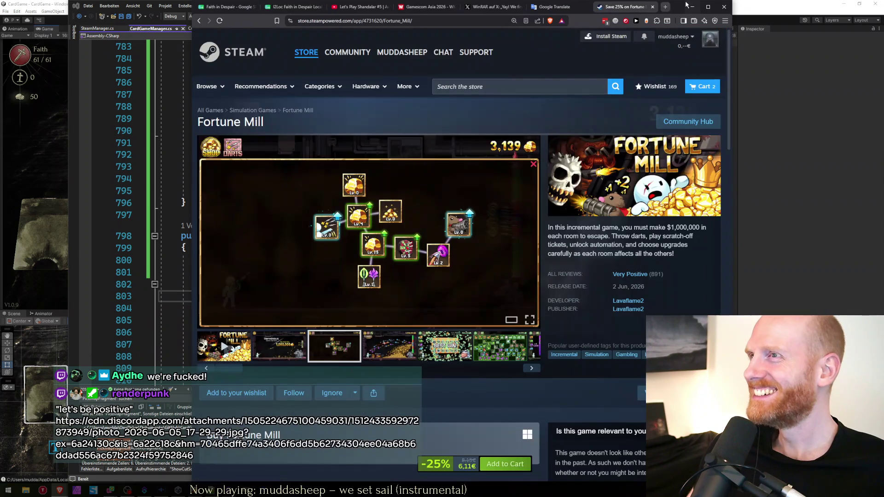
click(653, 6)
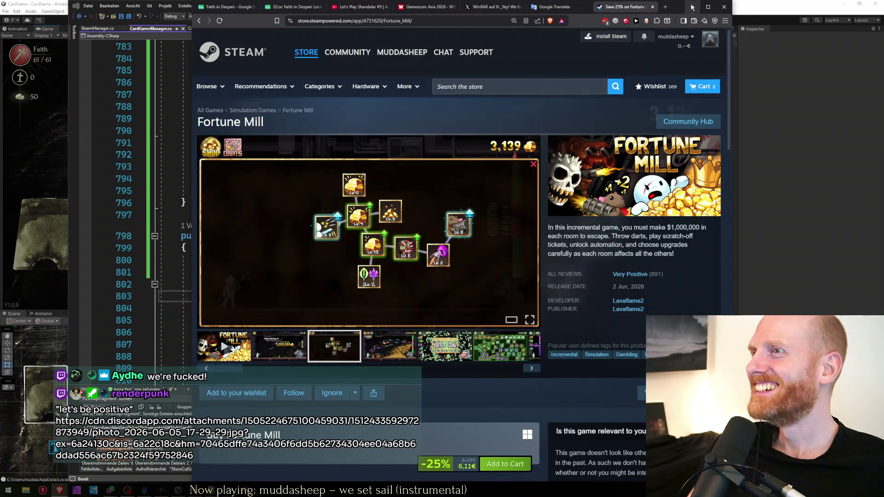
click(692, 8)
click(187, 203)
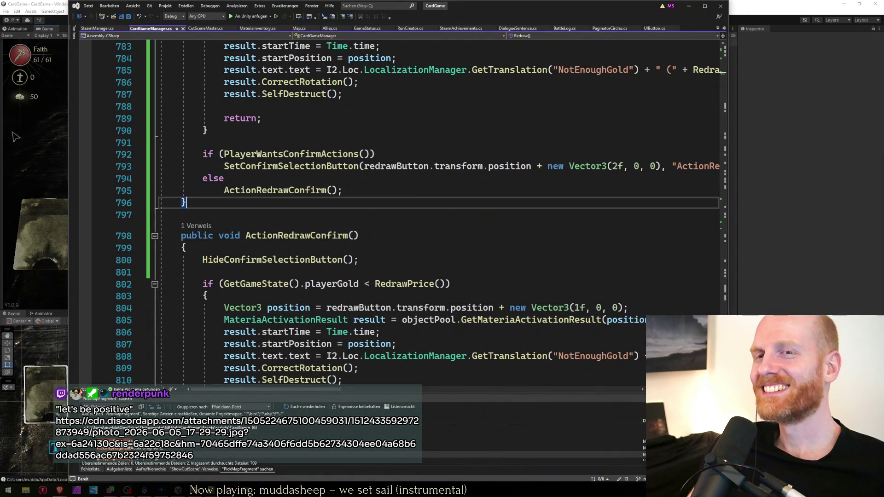
In Unity, start a fight from a map event, end the first turn, then stop play.
click(25, 137)
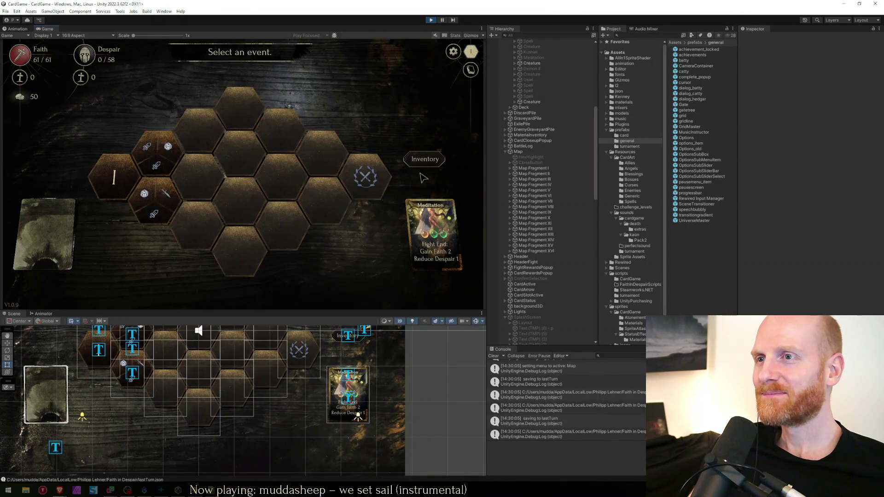
click(424, 159)
click(424, 168)
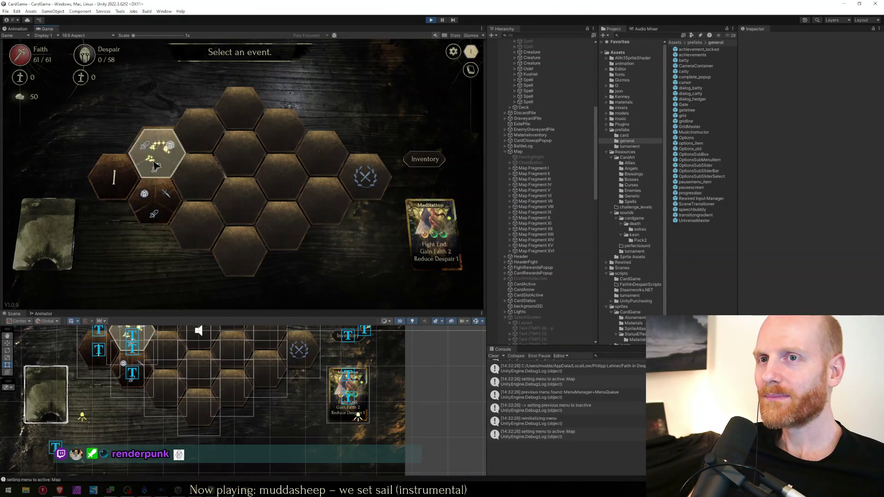
click(134, 153)
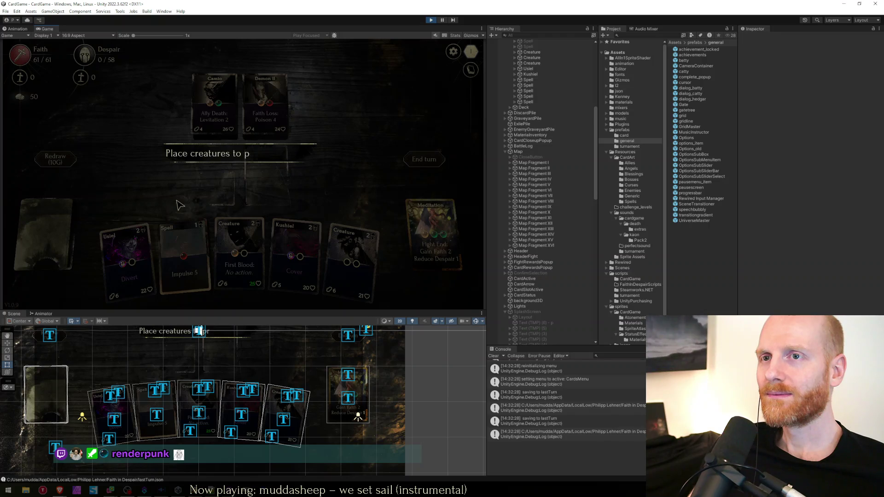
mouse_move(65, 165)
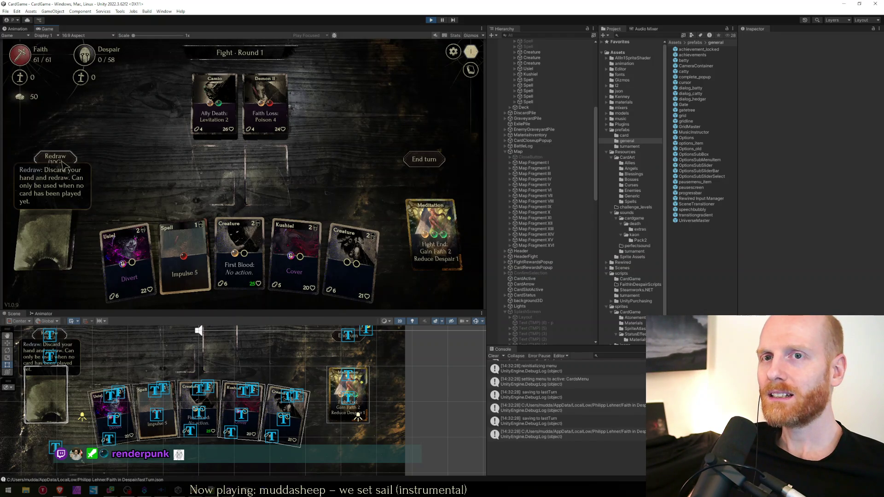
click(434, 160)
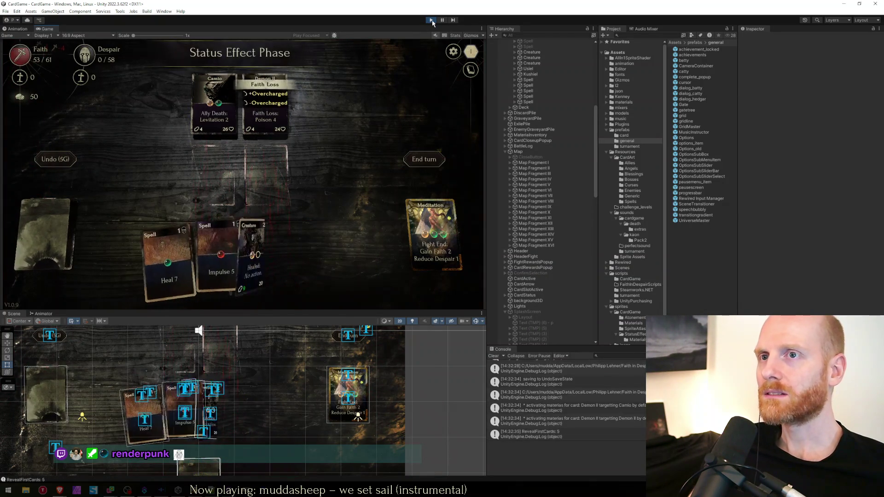
key(ctrl+p)
key(alt+Tab)
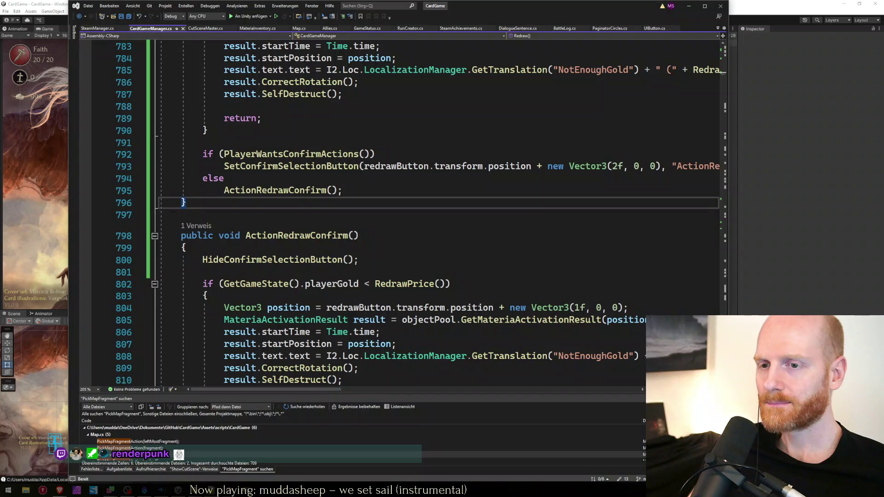
Review the bug notes in the Notepad++ worksheet from the top.
key(alt+Tab)
click(373, 227)
key(ctrl+Home)
key(Down)
key(Down)
key(Down)
key(Down)
key(Down)
key(Up)
key(Up)
key(Up)
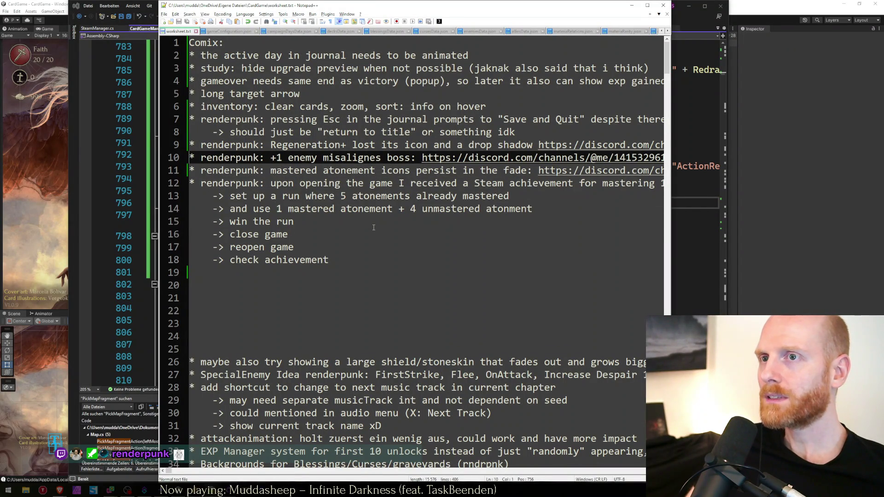
Close the Steam store tab, check row 77 of the Faith in Despair sheet, and return to the notes.
key(alt+Tab)
key(alt+Tab)
key(alt+Tab)
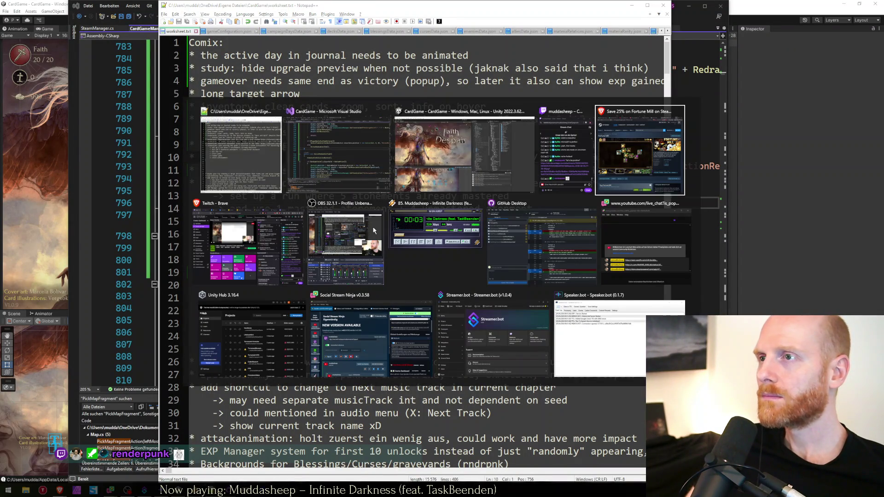
key(shift+alt+Tab)
key(ctrl+w)
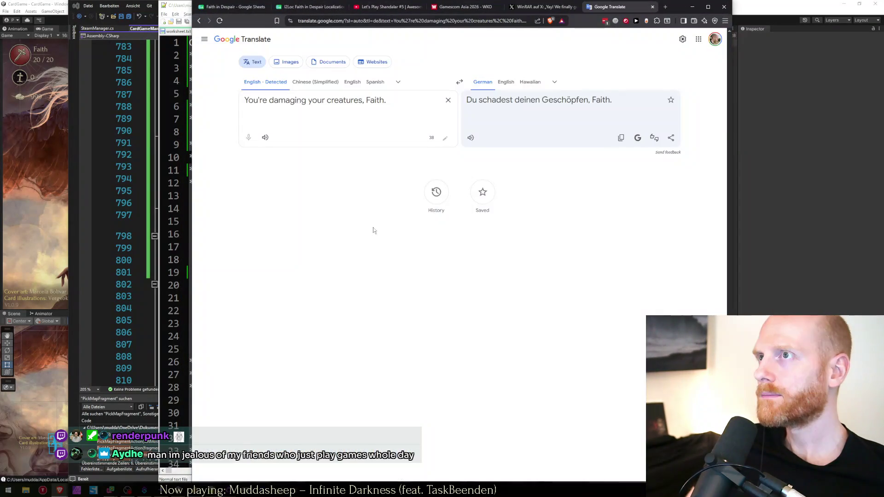
key(ctrl+1)
key(Up)
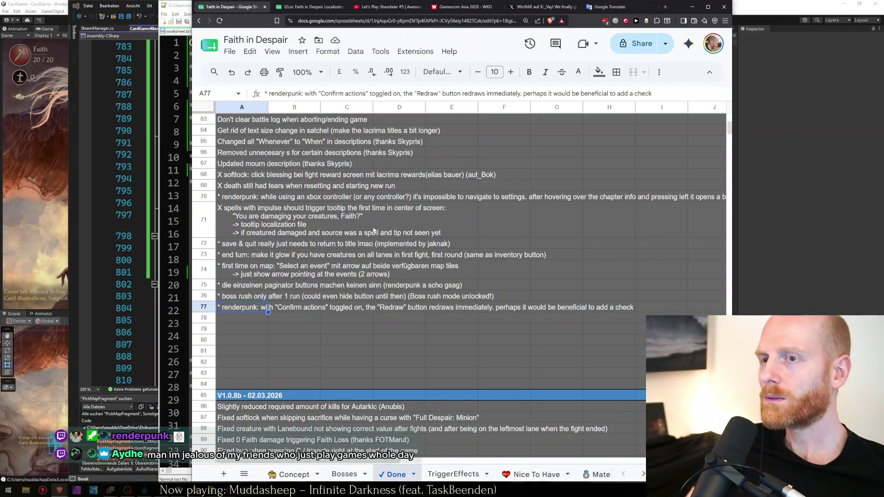
key(alt+Tab)
key(Down)
key(Down)
key(Up)
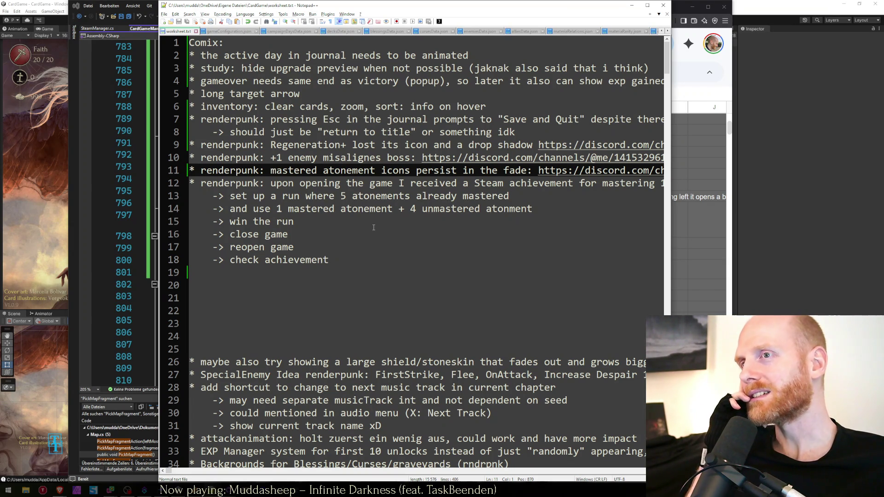
Read through the worksheet.txt bug notes around the Regeneration+ entry.
key(Up)
key(Up)
key(Up)
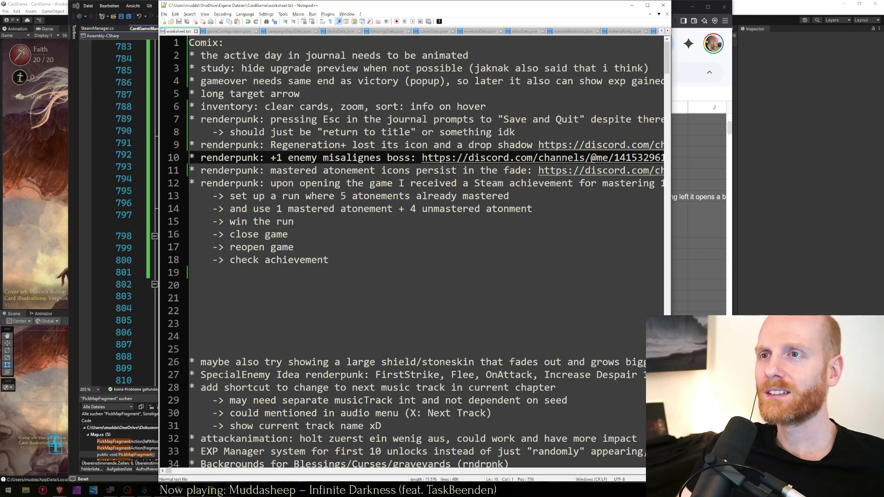
key(End)
key(Down)
key(Down)
key(Down)
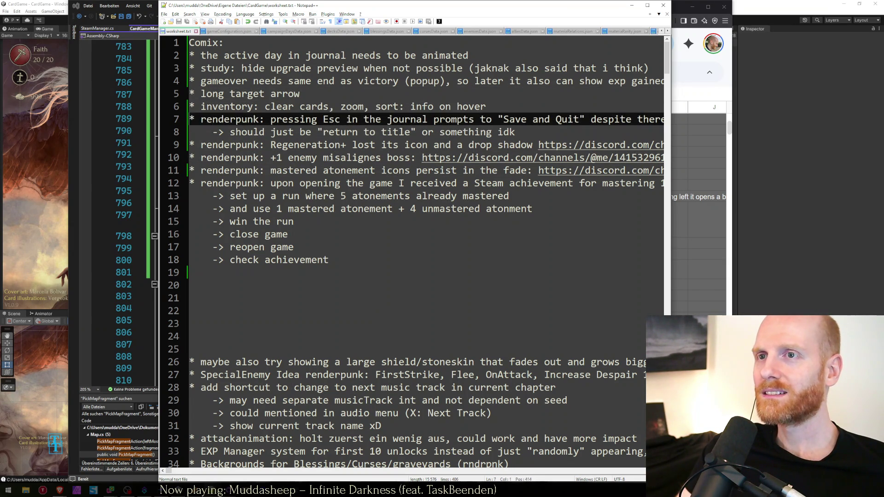
key(Home)
key(Up)
key(Down)
key(Up)
key(Up)
key(Down)
key(Down)
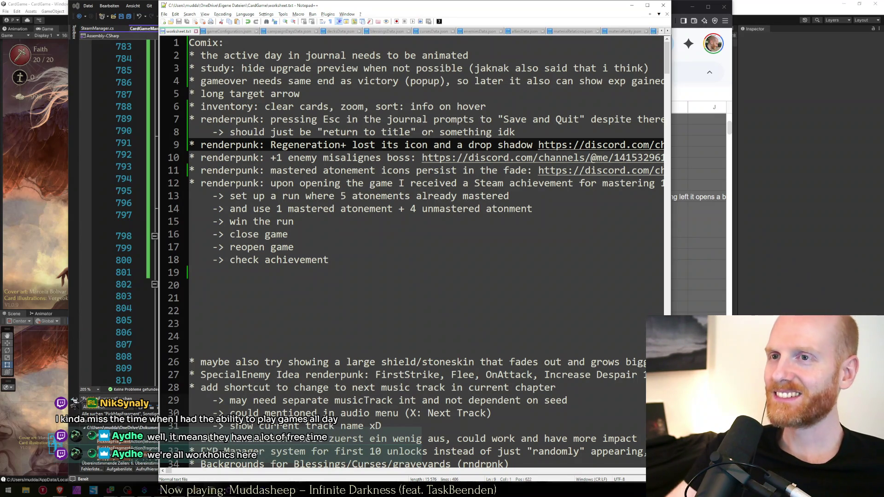
click(324, 183)
key(Up)
key(Up)
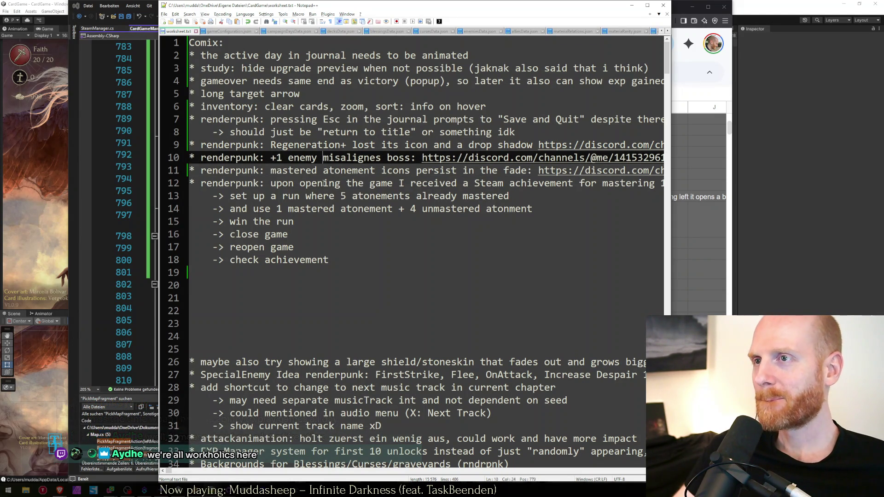
key(Up)
key(End)
key(Home)
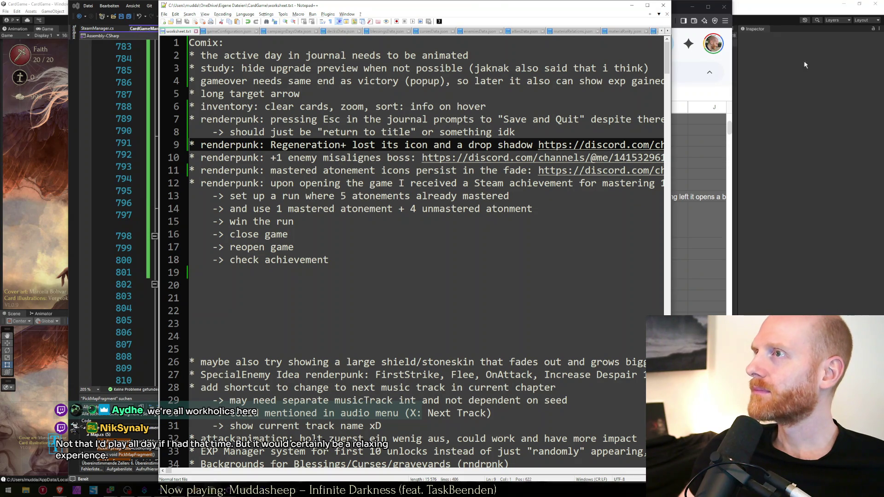
Minimize the worksheet to reveal Unity and start the game in Play mode with Ctrl+P.
click(702, 1)
click(692, 7)
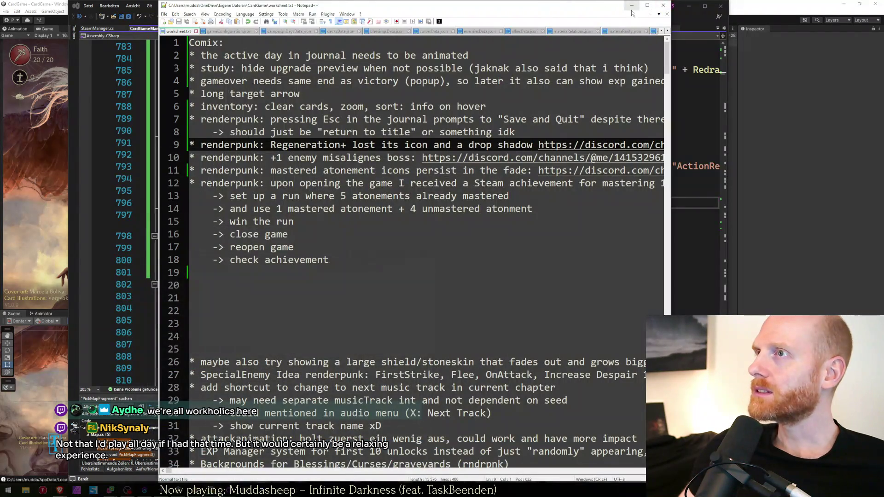
click(632, 5)
key(ctrl+p)
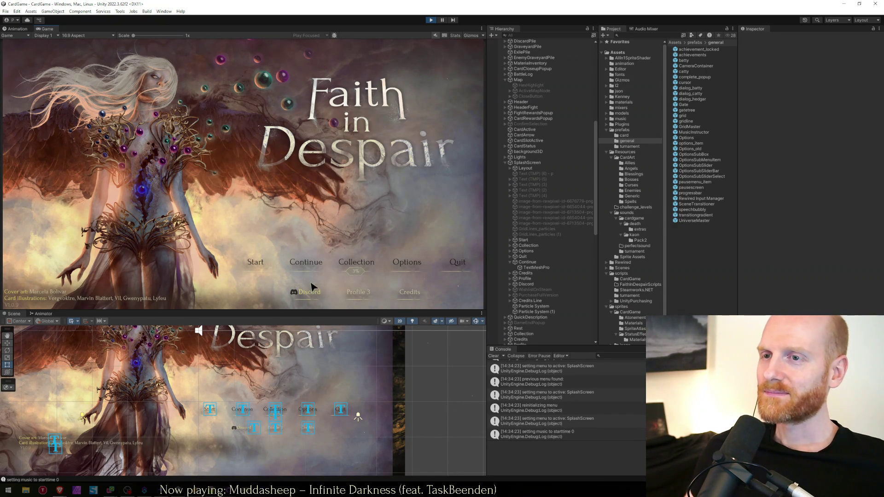
Continue the saved run into the Round 2 fight, then cycle past CardGameManager code to worksheet.txt.
click(333, 279)
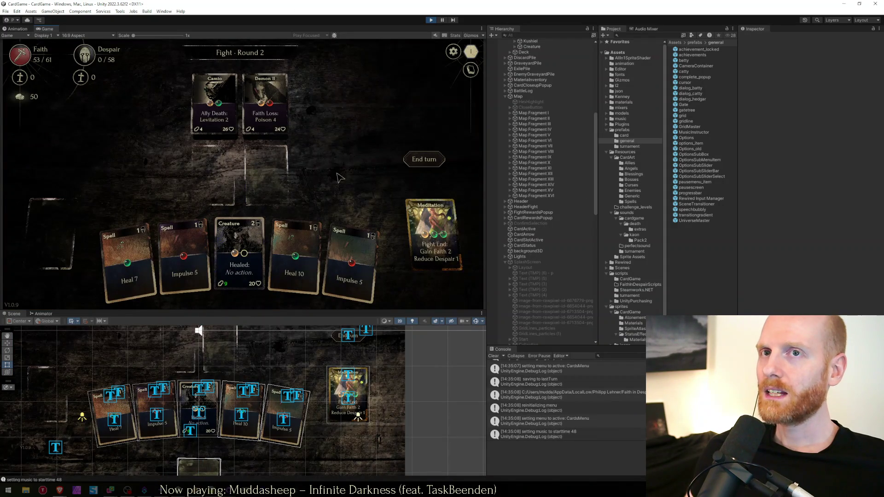
scroll(270, 360, down, 3)
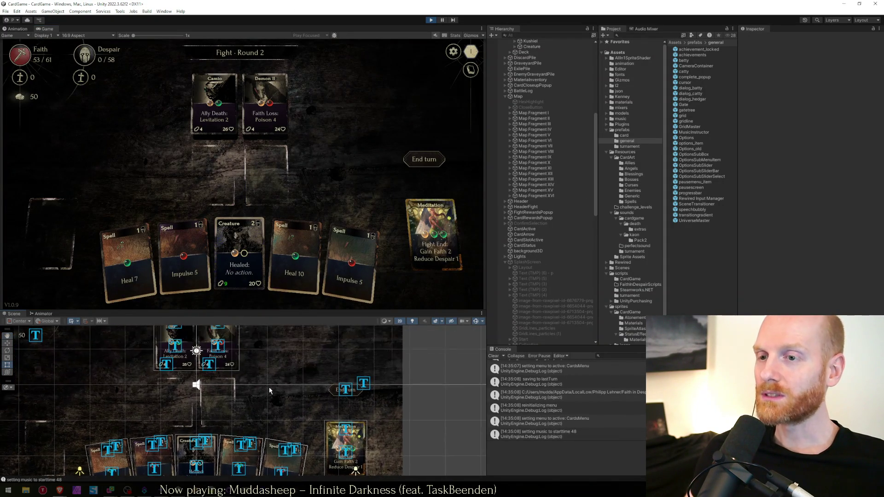
scroll(278, 368, down, 3)
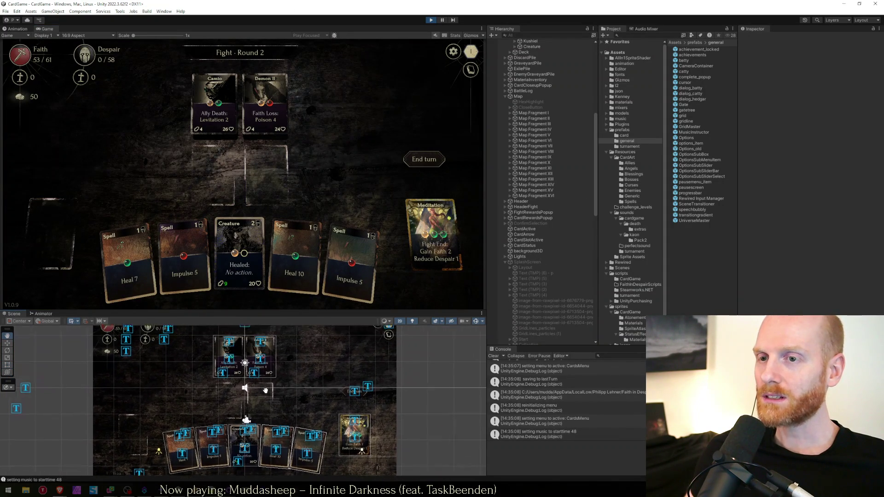
scroll(272, 383, up, 2)
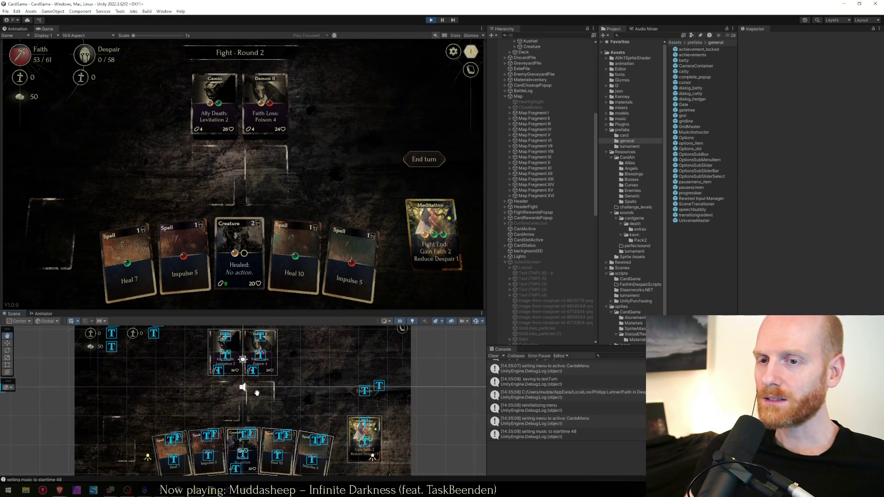
key(alt+Tab)
key(alt+Tab)
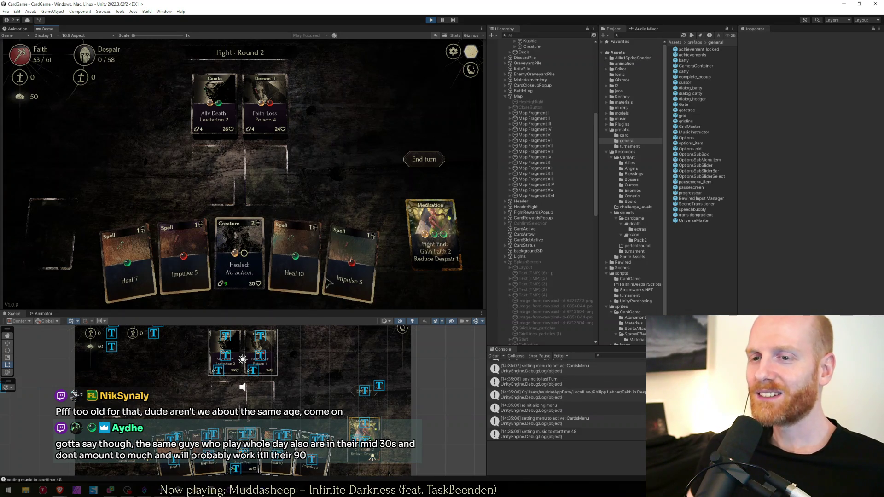
key(alt+Tab)
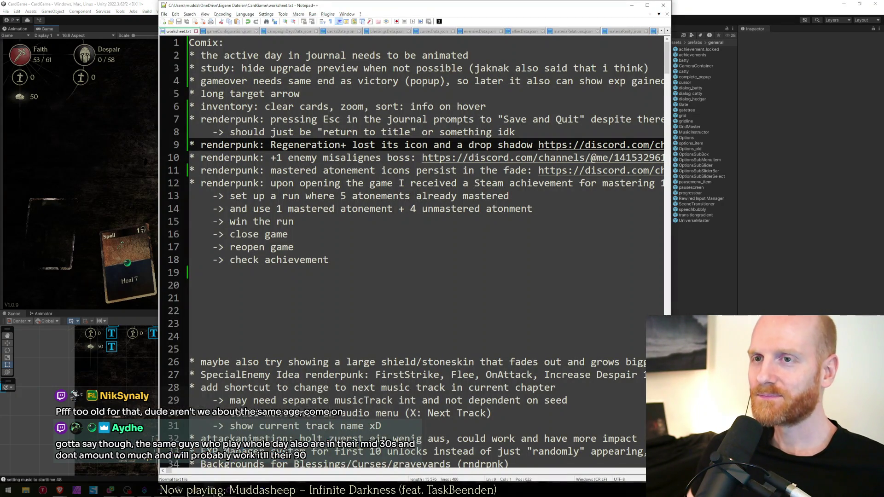
Set MaterialInventory's Materia Factory action defence type to Bestow Regeneration instead of Bestow Warcry.
click(104, 243)
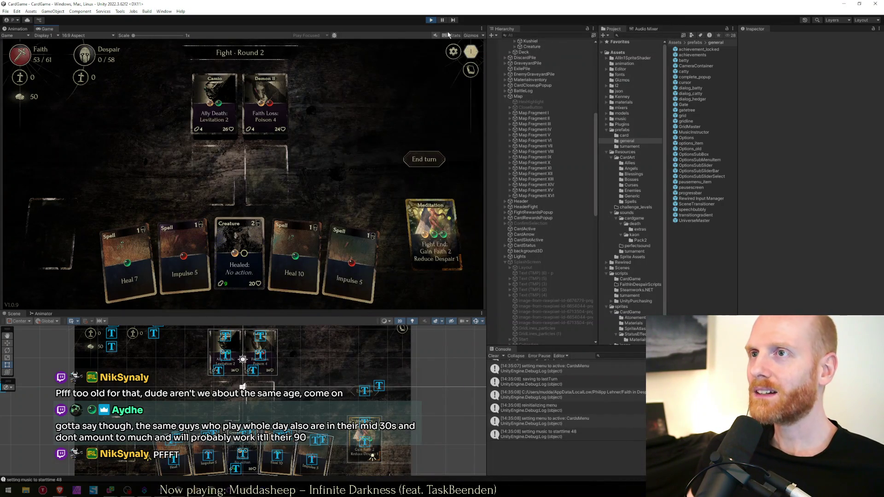
scroll(523, 93, up, 10)
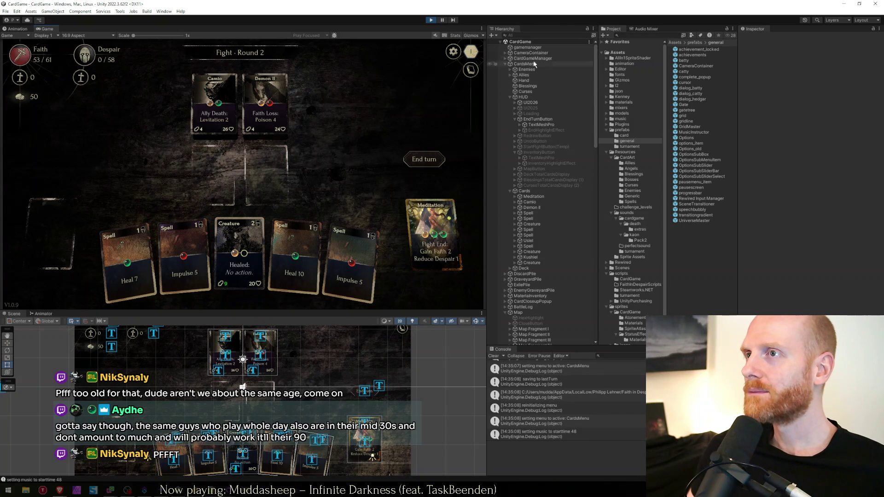
click(506, 65)
click(511, 92)
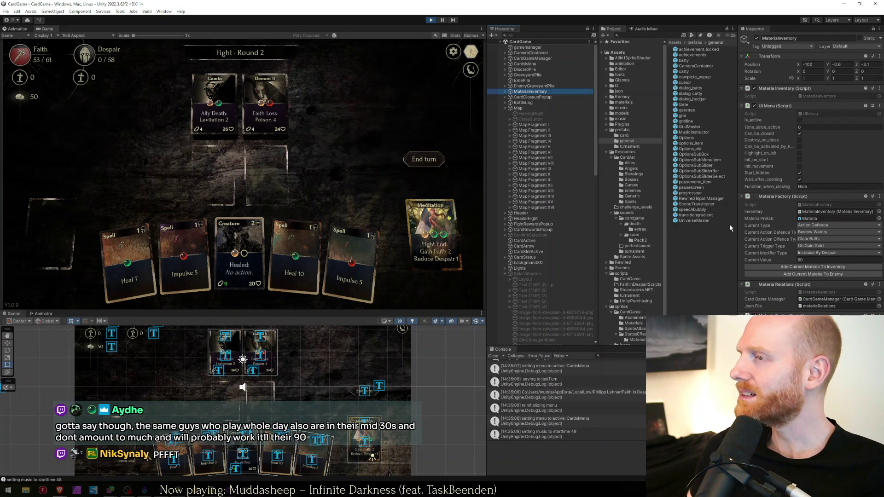
click(510, 110)
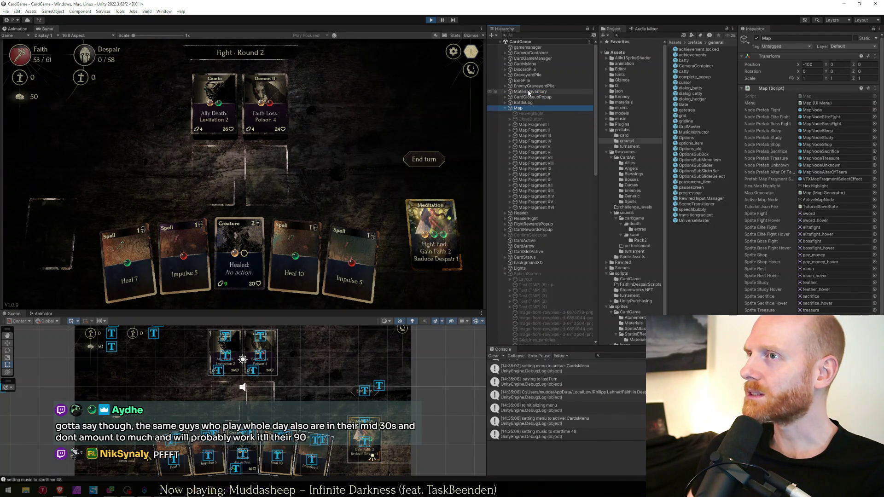
click(530, 92)
scroll(760, 313, down, 5)
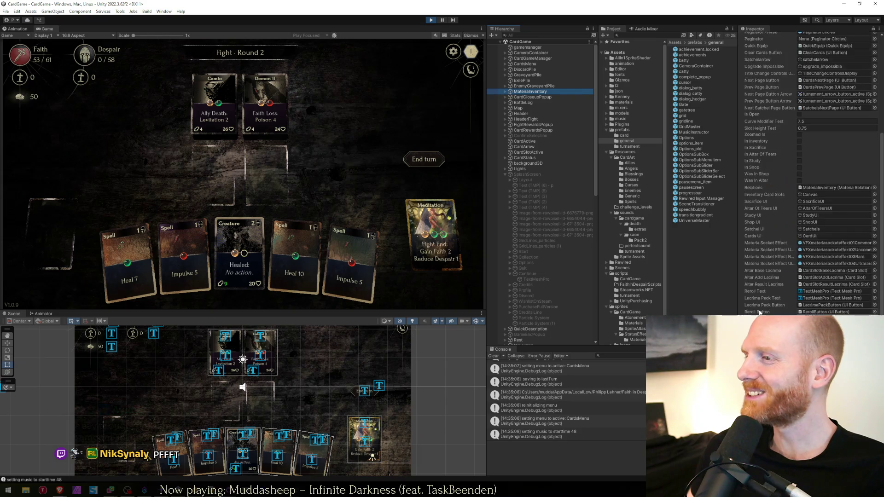
scroll(760, 312, down, 6)
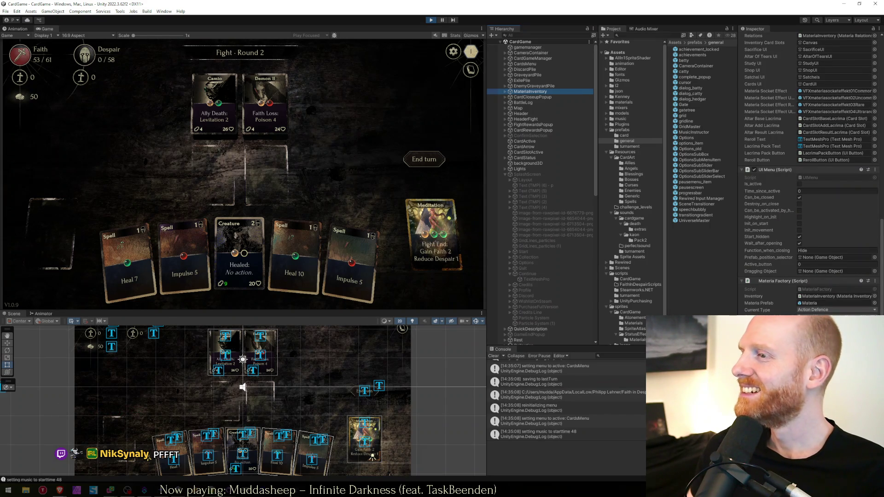
click(820, 311)
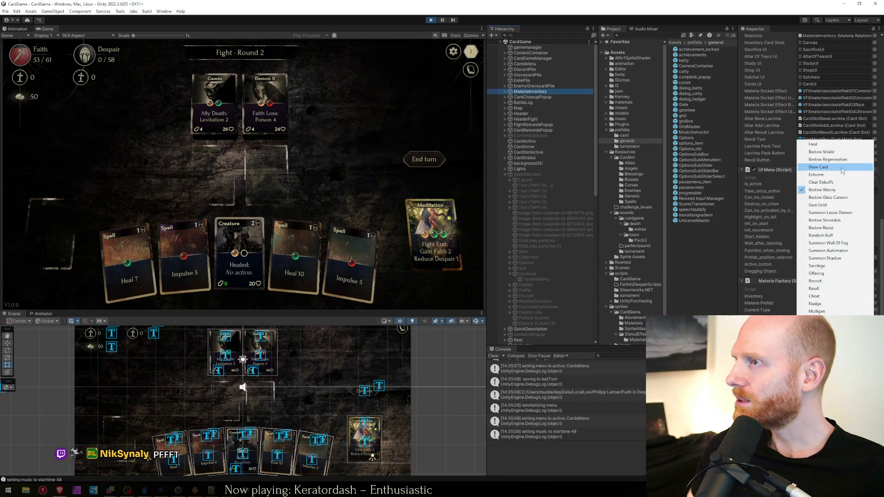
click(824, 156)
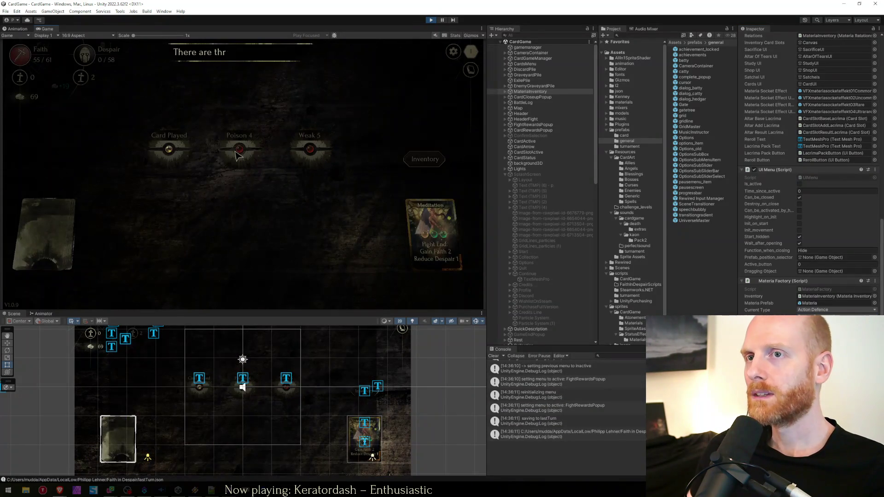
Take the Poison 4 reward and check the General page of the game options.
click(239, 151)
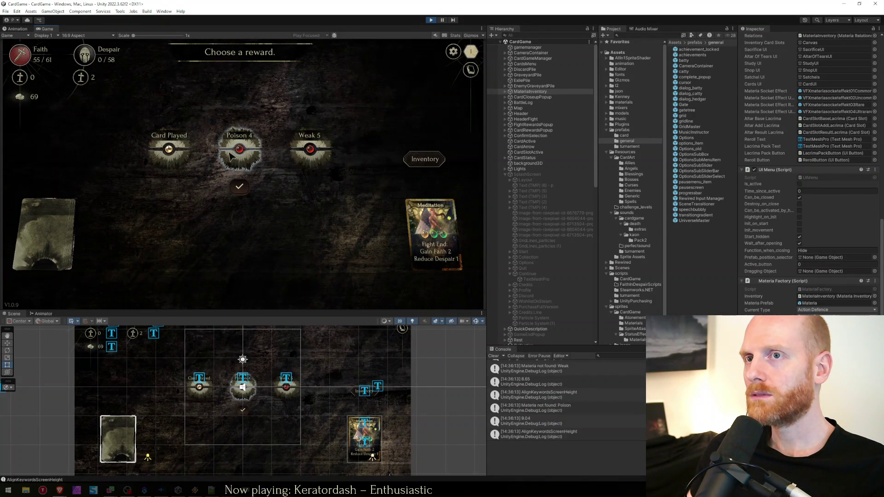
click(240, 187)
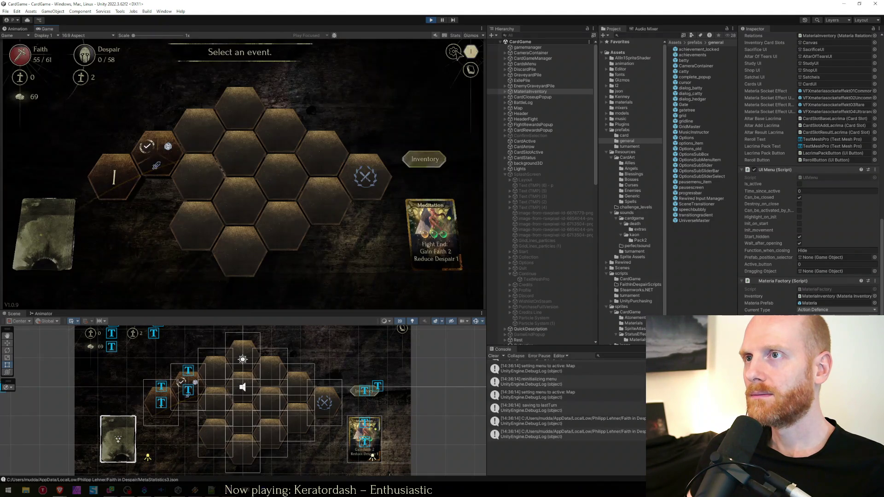
key(Escape)
click(239, 124)
click(239, 103)
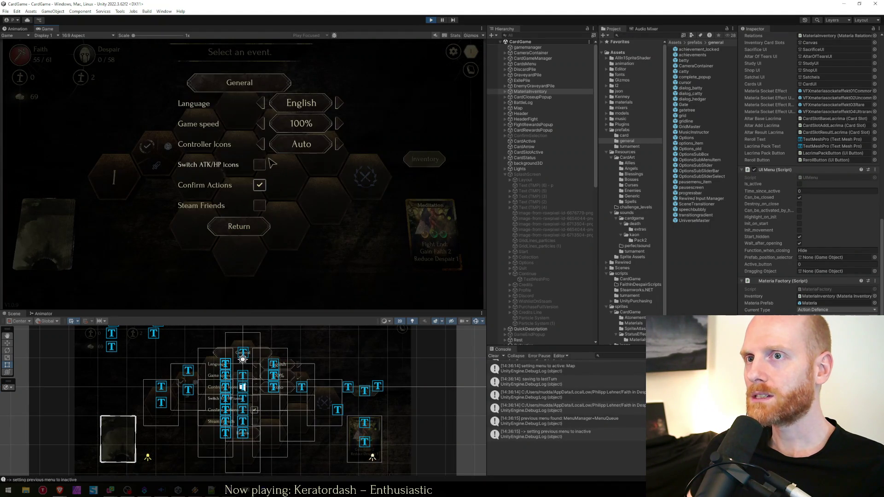
key(Escape)
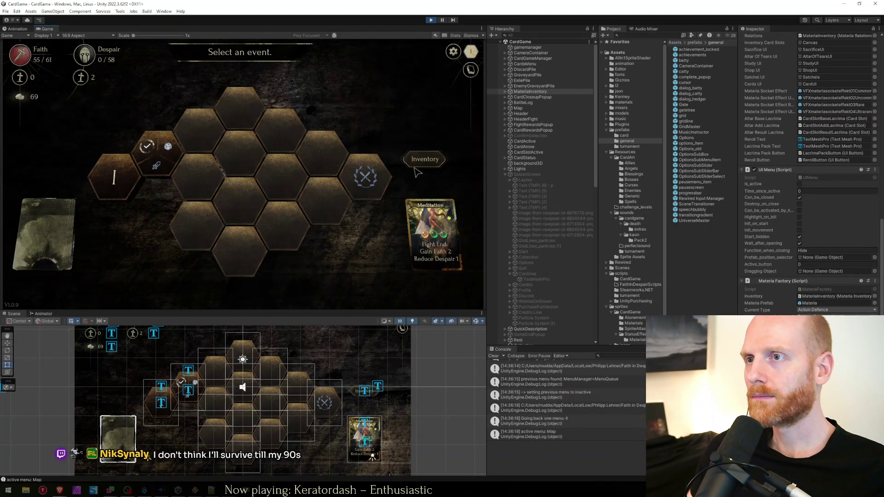
Look through the materia inventory twice, then choose the Fight event on the map.
click(417, 171)
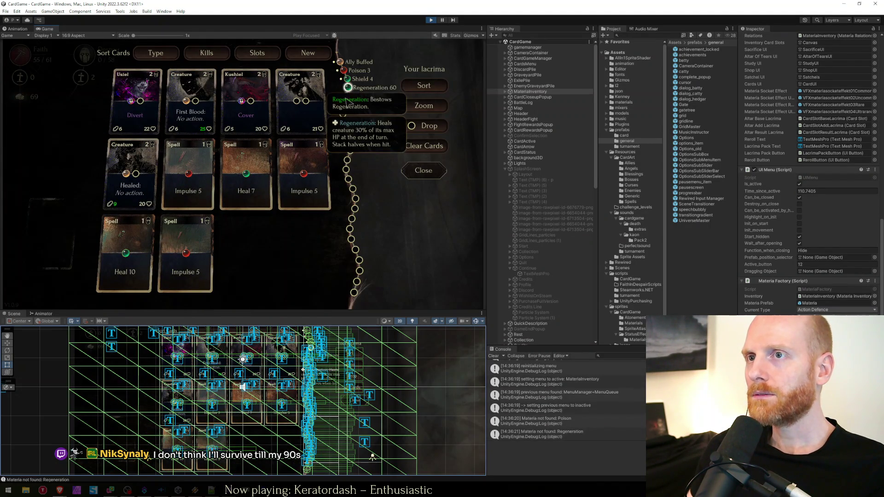
mouse_move(244, 172)
key(Escape)
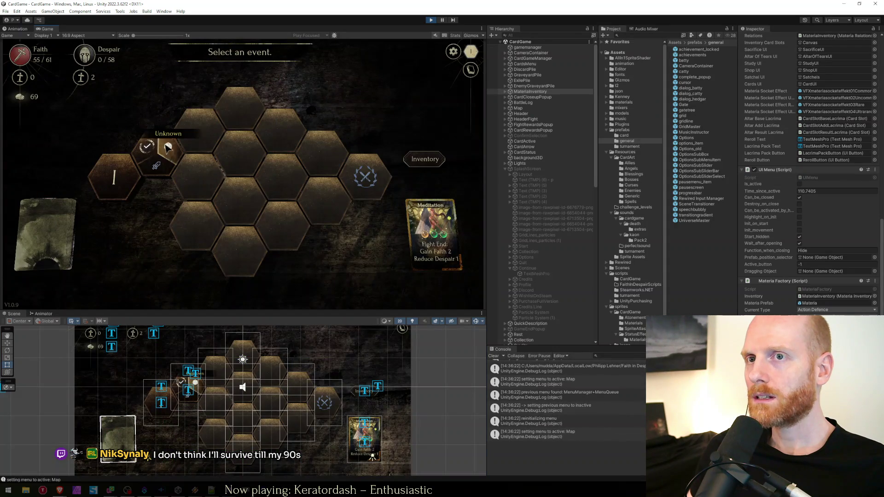
click(411, 157)
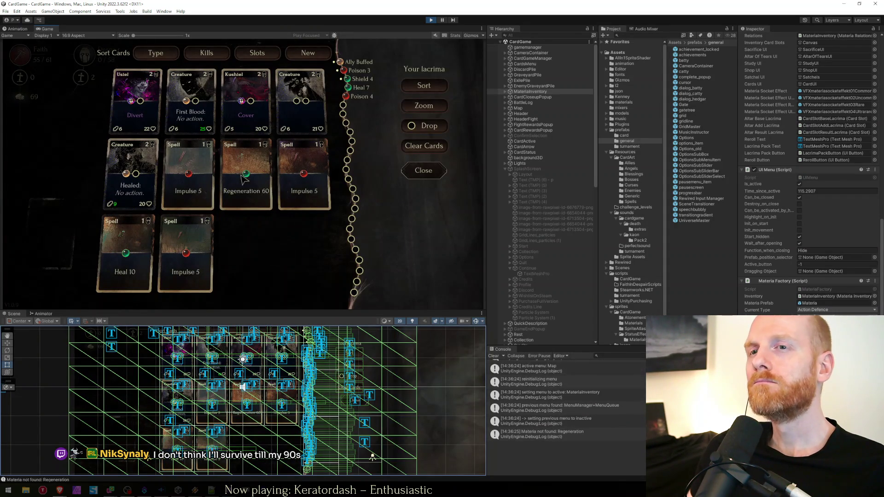
key(Escape)
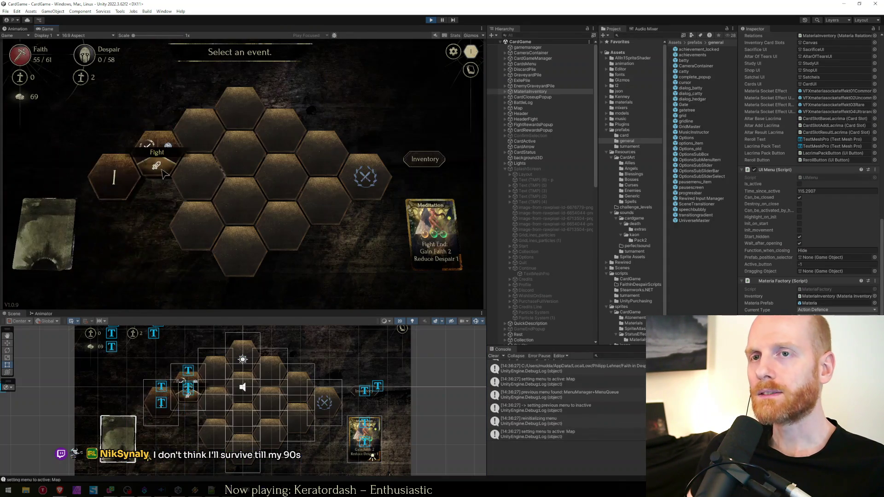
click(158, 175)
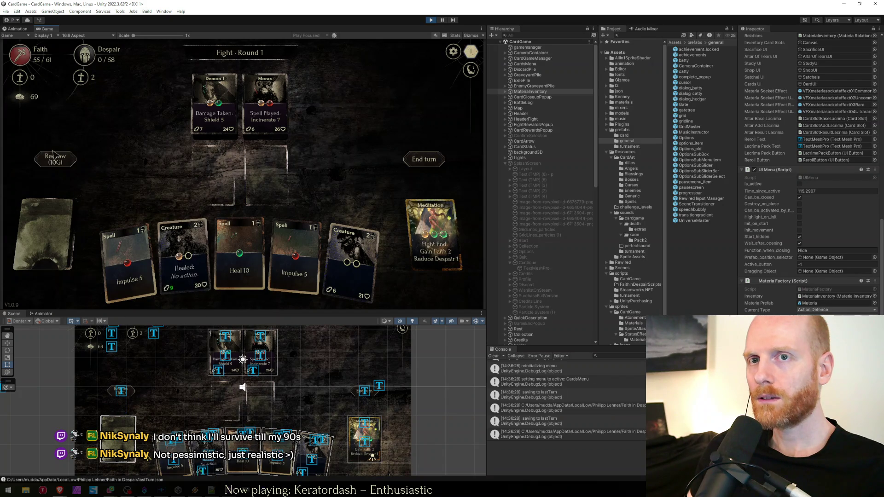
Pay 10G to redraw, then place Usiel in the first lane and Kushiel in the second.
click(61, 162)
drag(236, 265, 214, 175)
drag(184, 256, 282, 183)
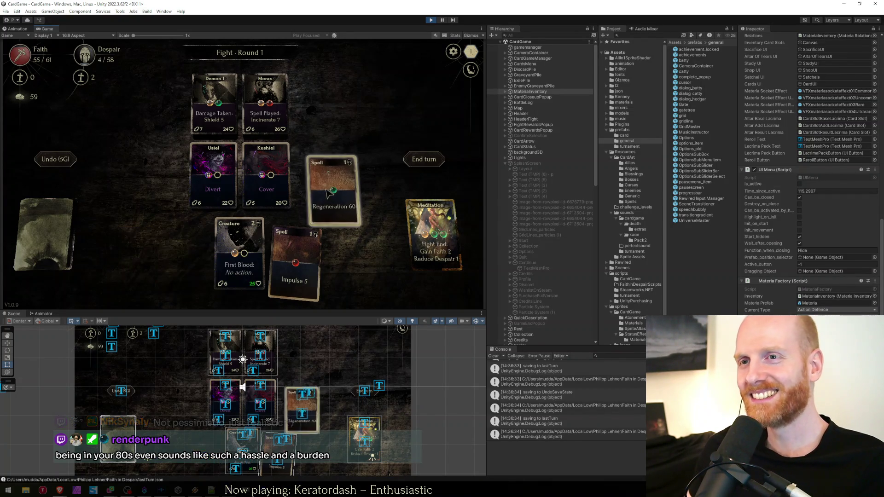
mouse_move(291, 188)
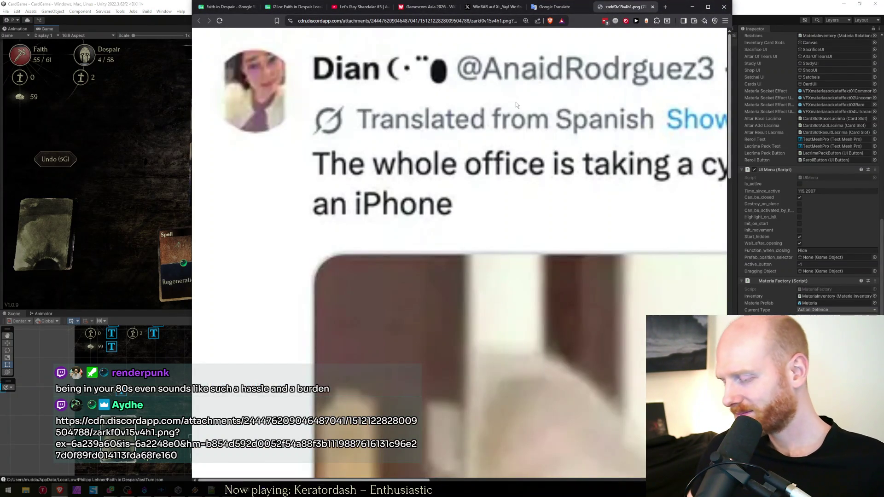
Zoom in on the cat image, shift the window left, reset zoom, and close the image tab.
key(ctrl+0)
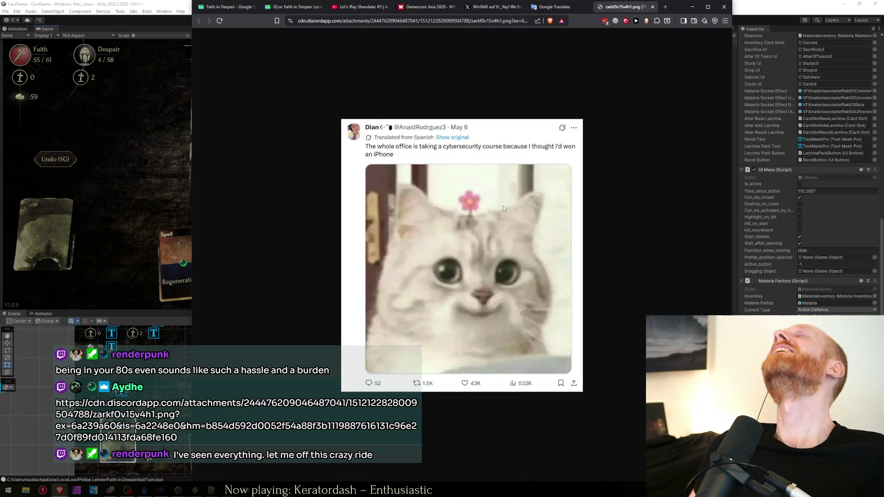
key(ctrl+plus)
key(ctrl+plus)
key(ctrl+plus)
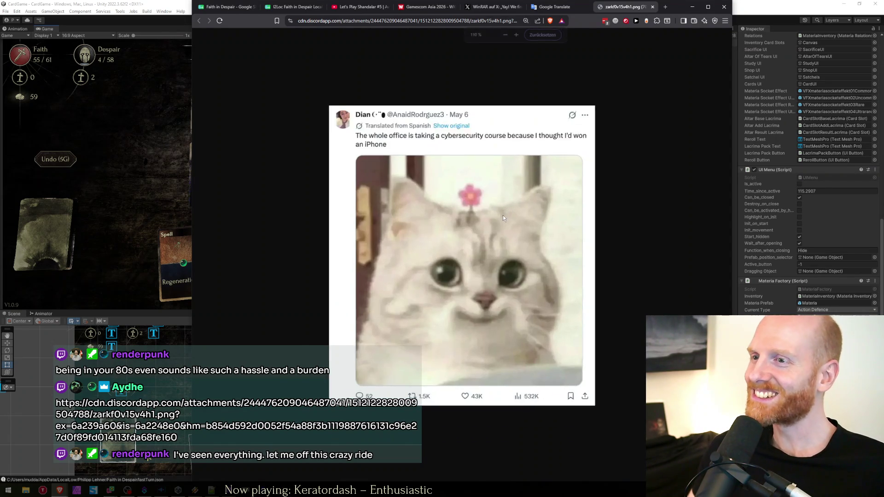
key(ctrl+plus)
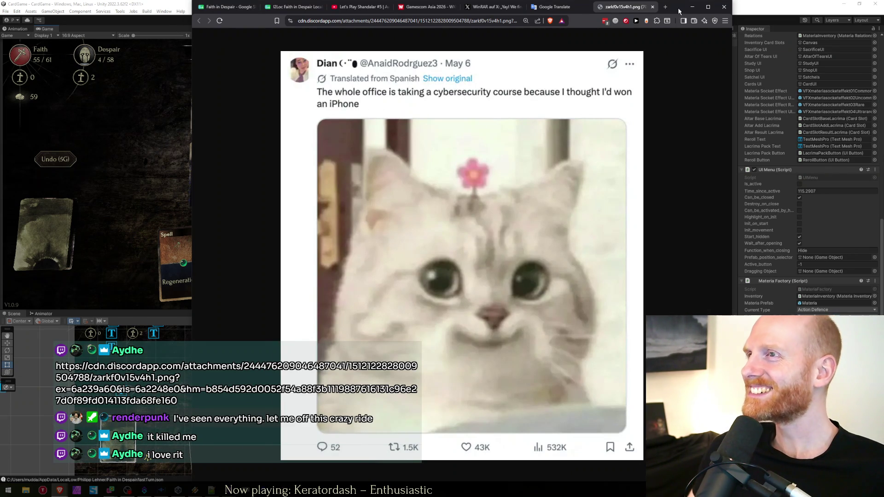
drag(679, 10, 647, 8)
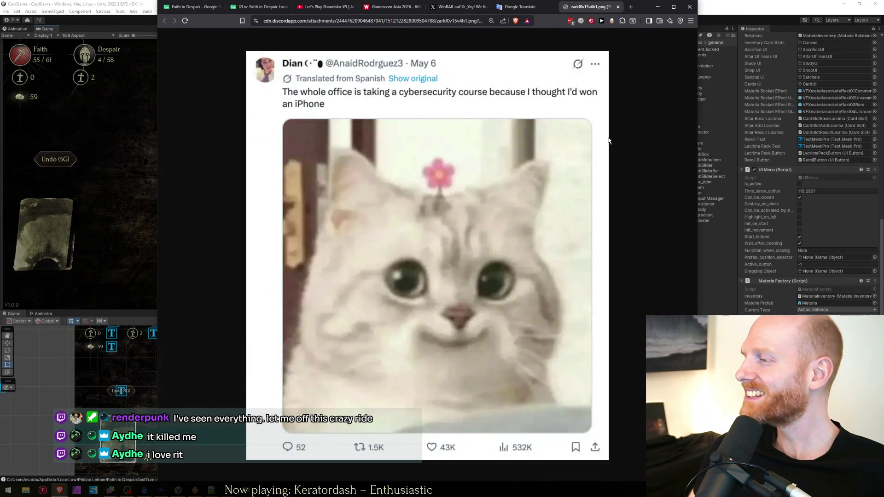
key(ctrl+0)
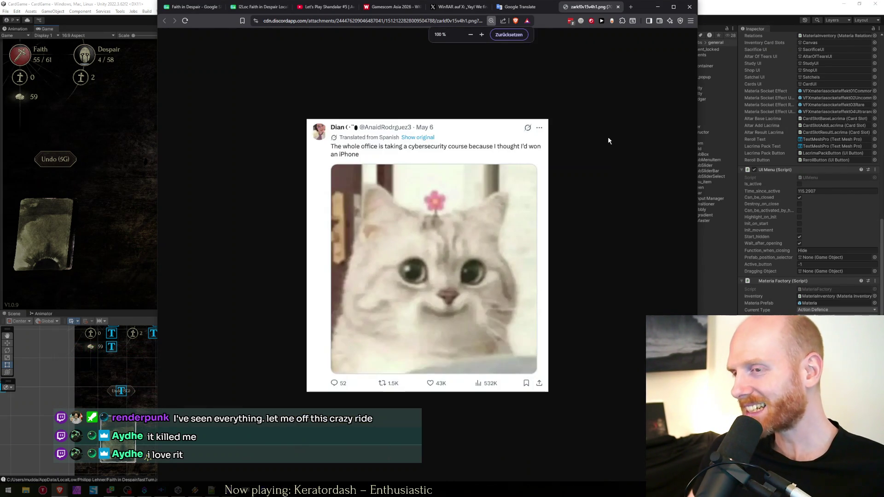
click(194, 6)
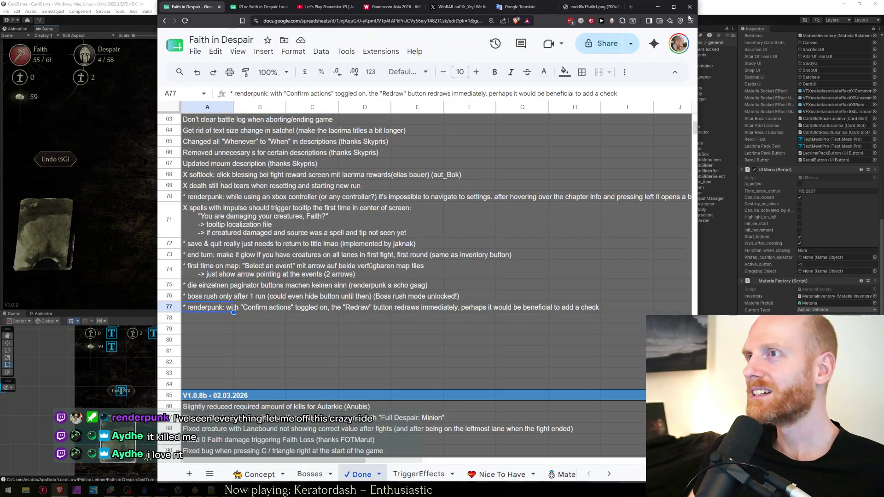
Minimize the Faith in Despair spreadsheet window and switch over to Visual Studio.
click(618, 7)
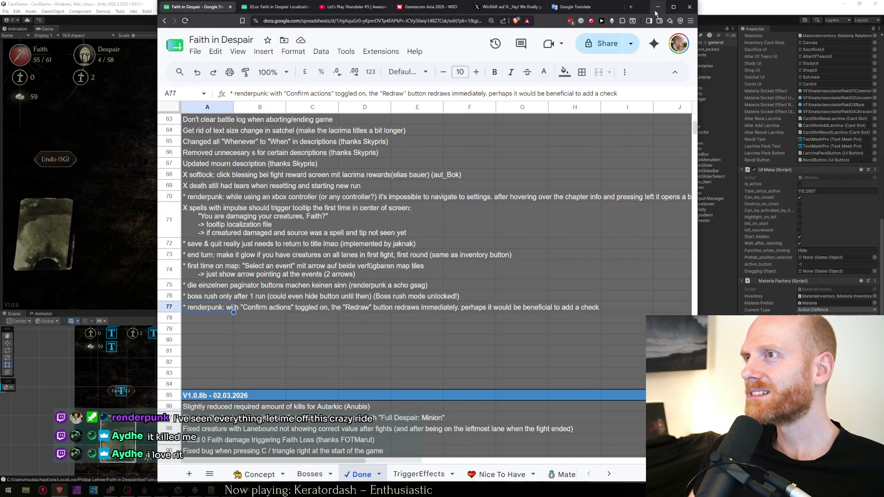
click(658, 7)
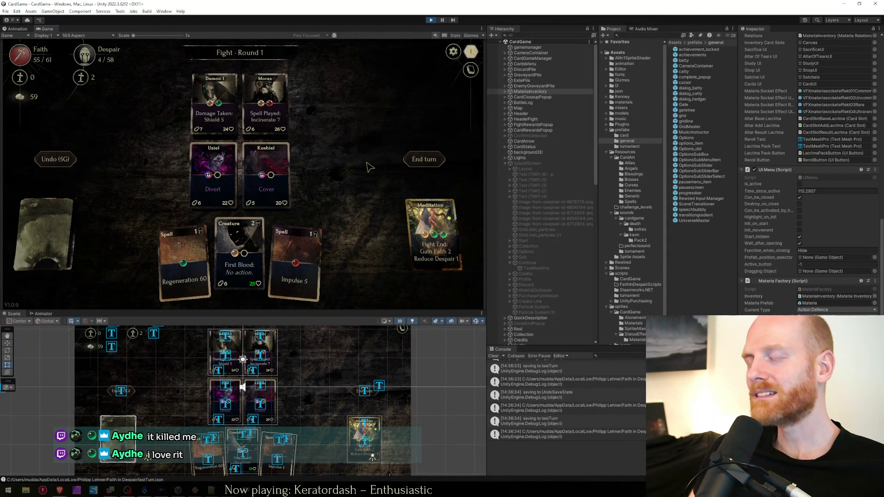
key(alt+Tab)
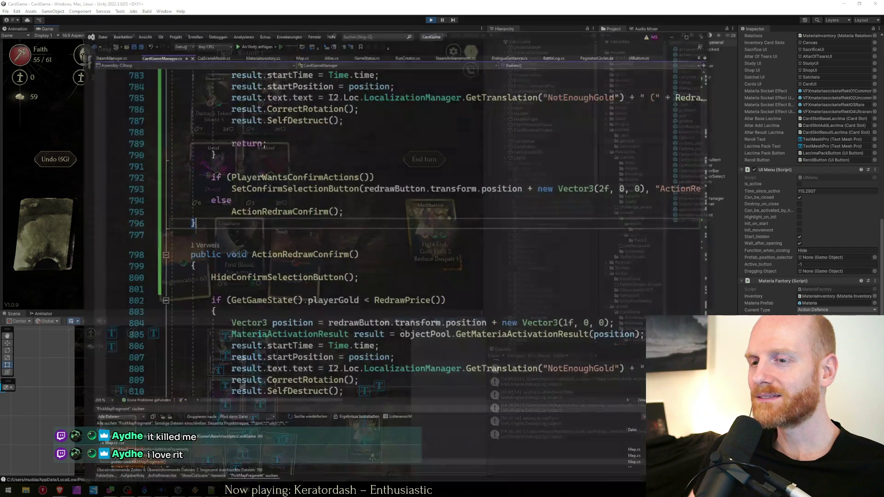
Inspect the ActionRedrawConfirm method around empty line 801, moving the editor window right.
click(365, 260)
click(362, 271)
key(Up)
key(Up)
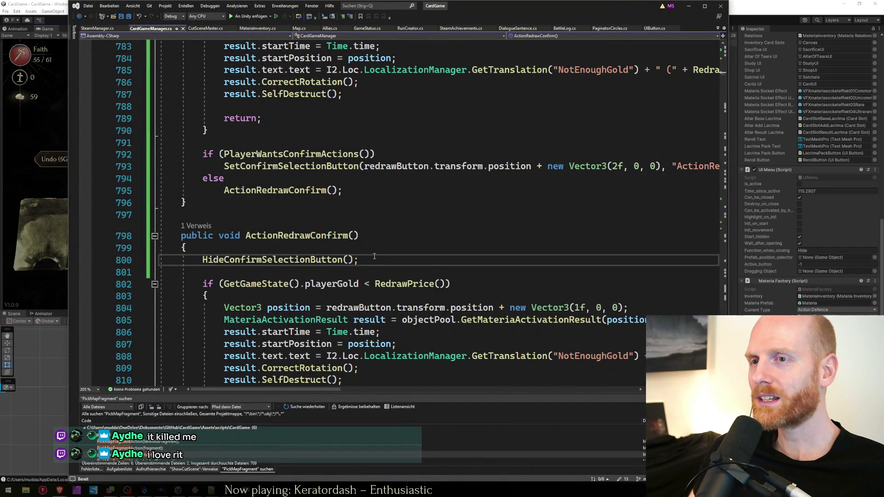
drag(463, 4, 516, 7)
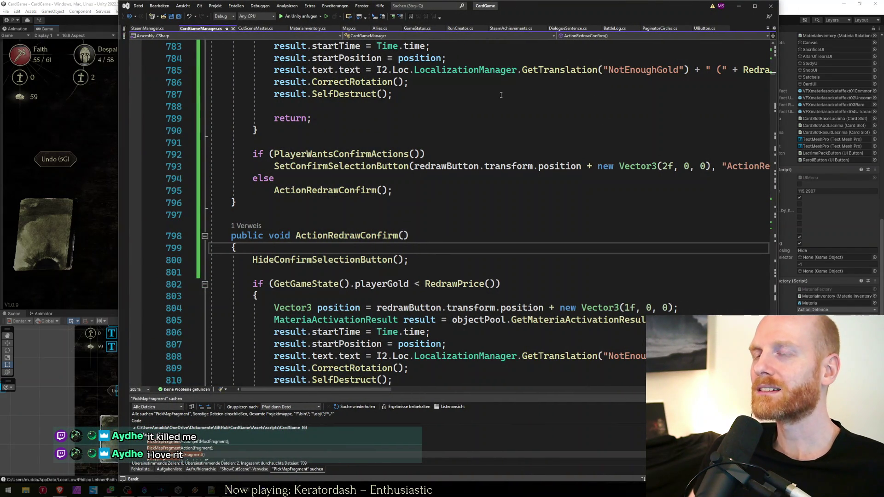
key(Down)
key(Down)
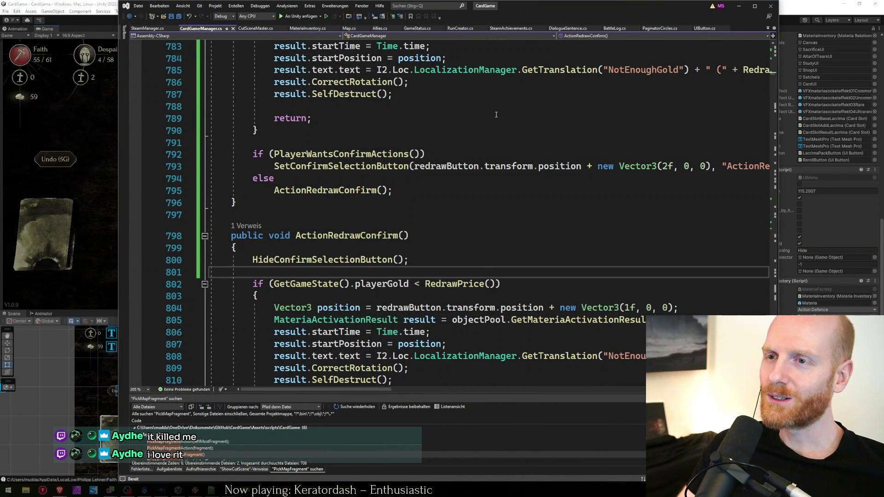
Save the running game's state as a test save with F5, then bring Brave back up.
key(alt+Tab)
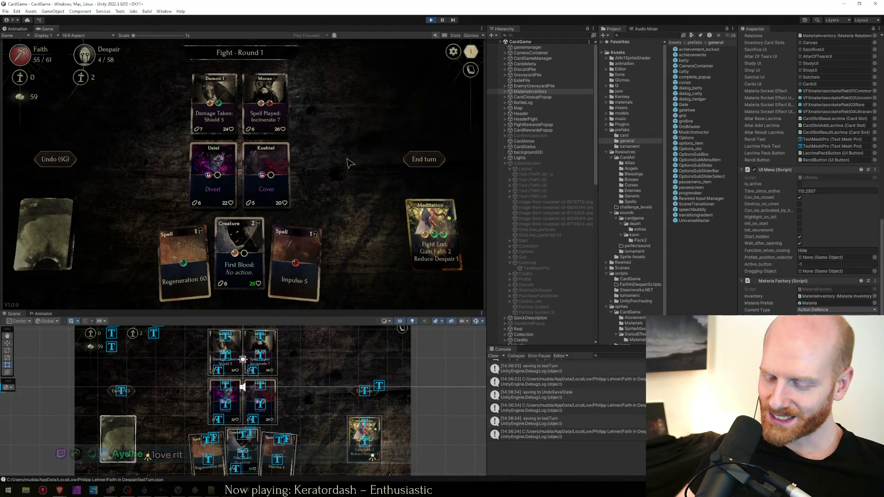
key(F5)
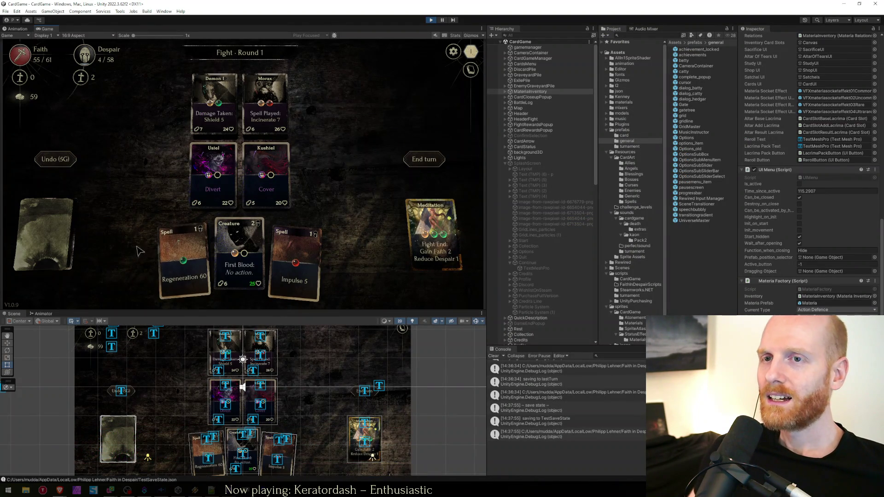
mouse_move(171, 251)
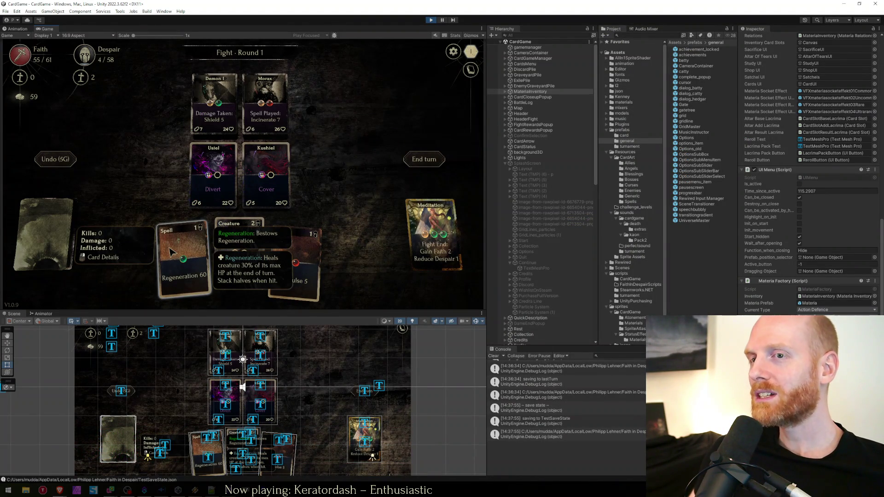
mouse_move(59, 491)
click(98, 470)
In the I2Loc sheet, search 'regen' and select the 'Bestows Regeneration.' cell.
click(275, 7)
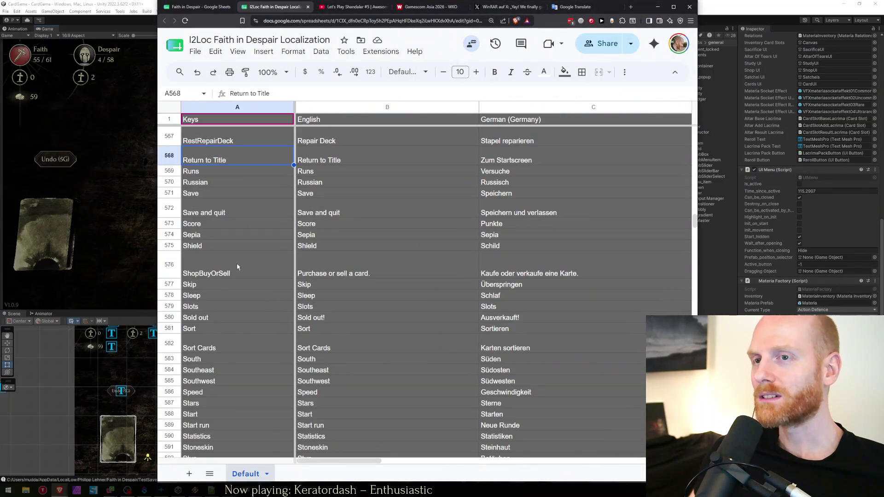
click(237, 266)
key(ctrl+f)
text(regen)
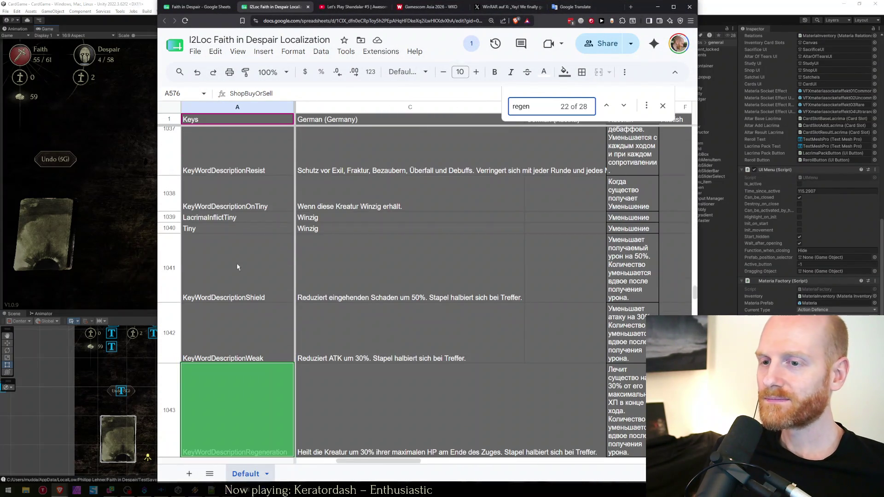
key(Return)
key(Return)
key(Return)
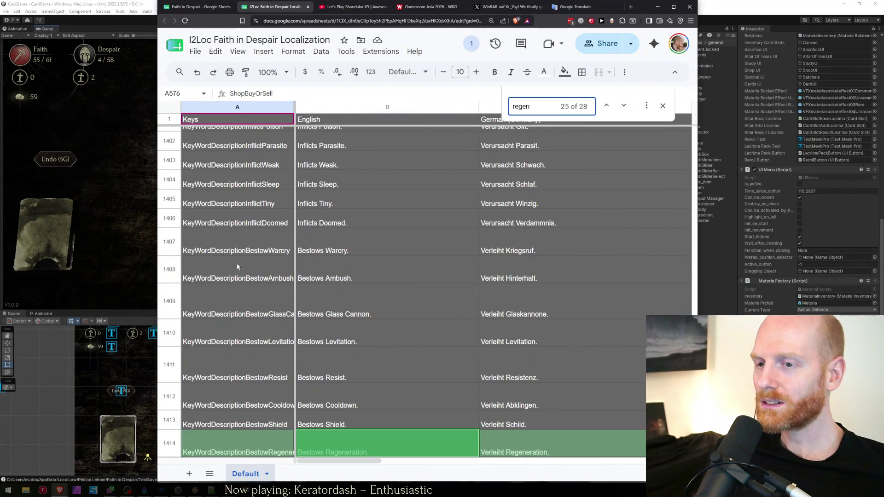
key(Escape)
key(Up)
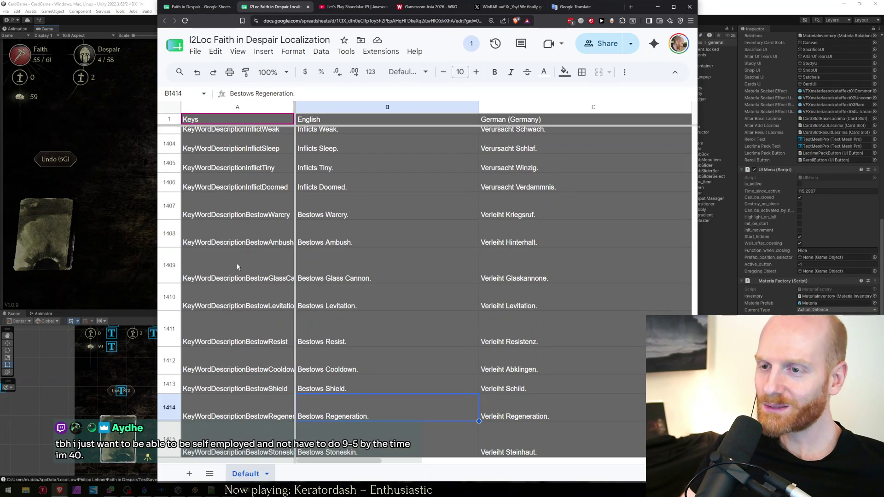
Glance at the to-do tab, then search 'regeneration' from the top to reach cell B266.
key(ctrl+shift+Tab)
key(ctrl+Tab)
key(ctrl+shift+Tab)
key(ctrl+Tab)
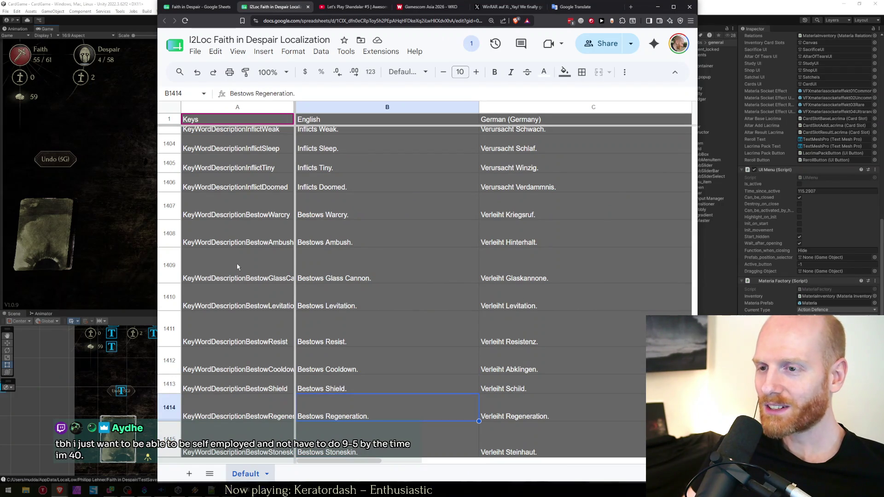
key(ctrl+Up)
key(ctrl+f)
text(regeneration)
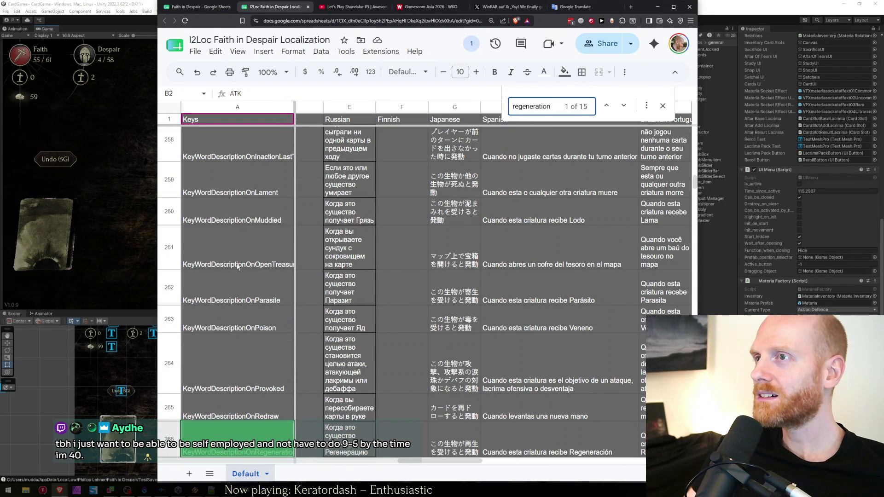
key(Return)
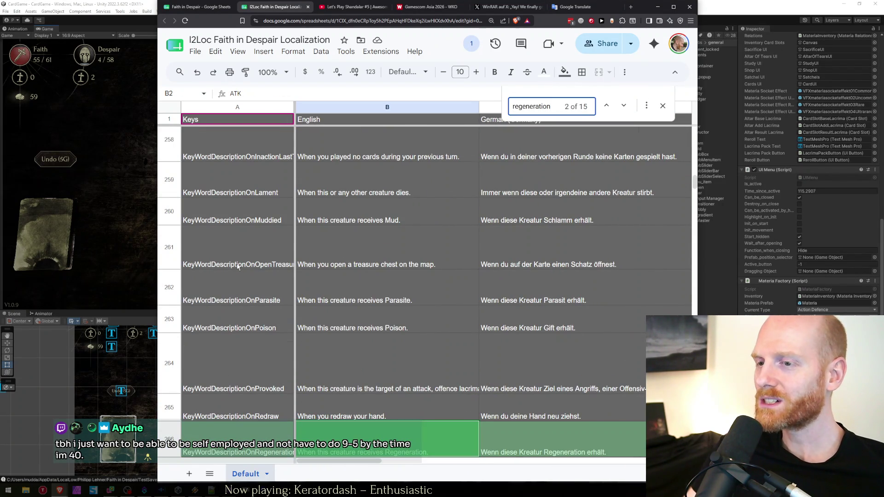
key(Escape)
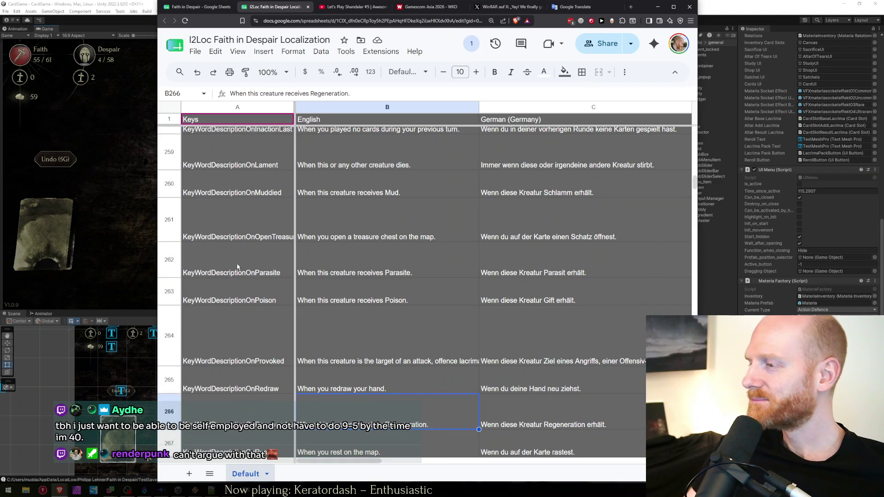
Shorten Regeneration to Regen in the English text of cell B266.
key(Return)
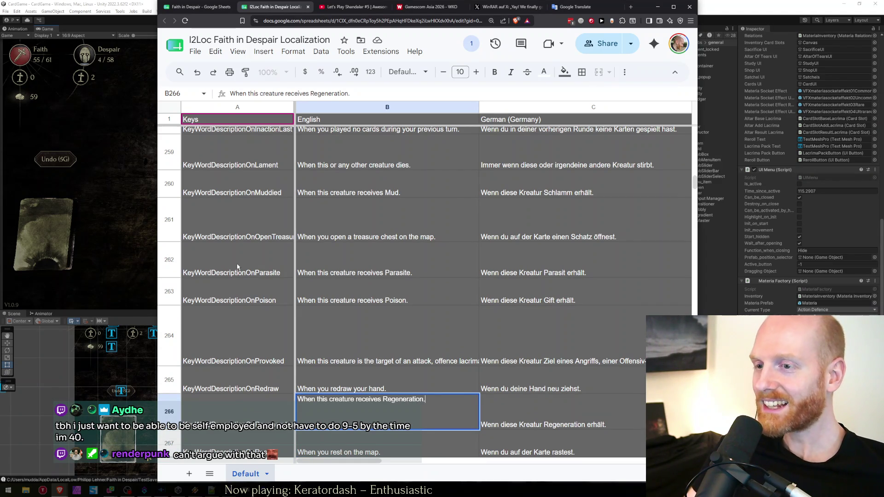
key(Return)
key(Up)
key(Return)
key(BackSpace)
key(BackSpace)
key(BackSpace)
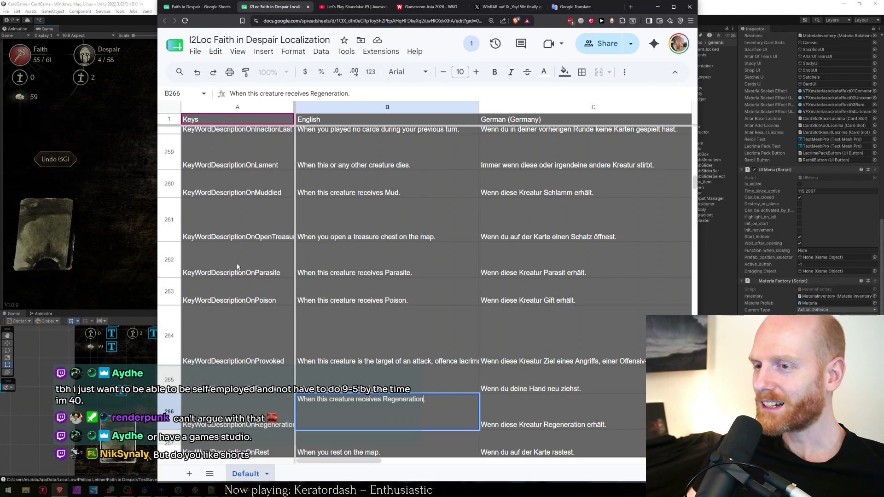
key(Return)
key(Up)
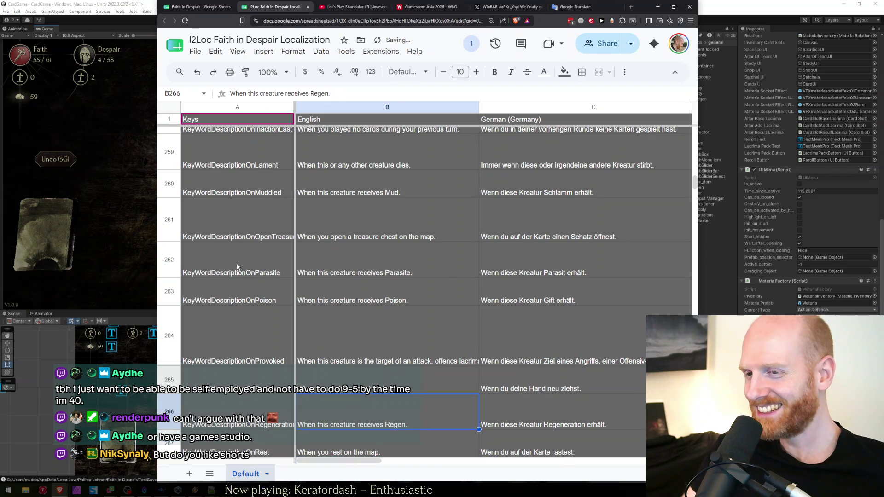
Find the row 330 'regeneration' match and trim B330's English text to Regen.
key(ctrl+f)
text(regeneration)
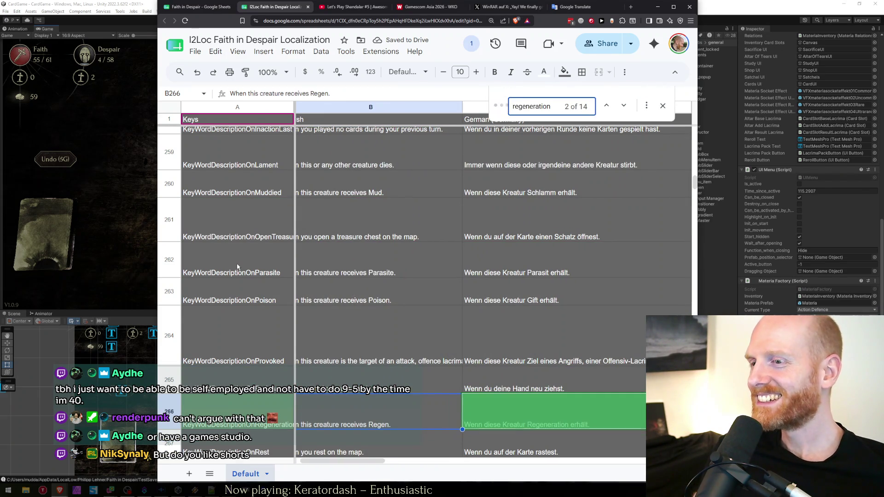
key(Return)
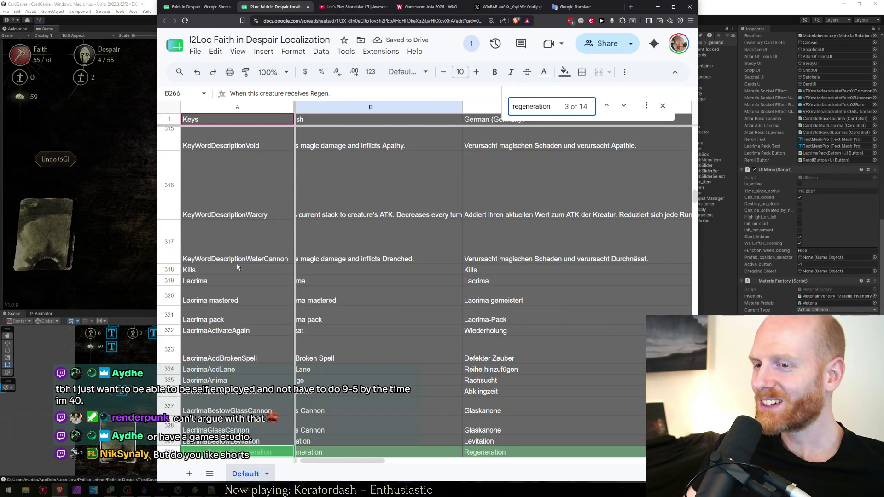
key(Escape)
key(Return)
key(BackSpace)
key(BackSpace)
key(BackSpace)
key(BackSpace)
key(Return)
key(Up)
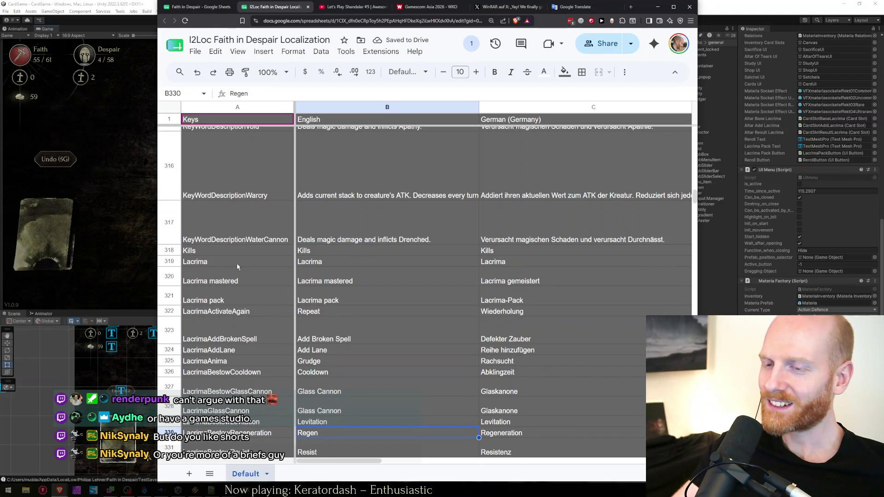
Find the row 428 'regeneration' match and change B428's English text to Regen.
key(ctrl+f)
text(regeneration)
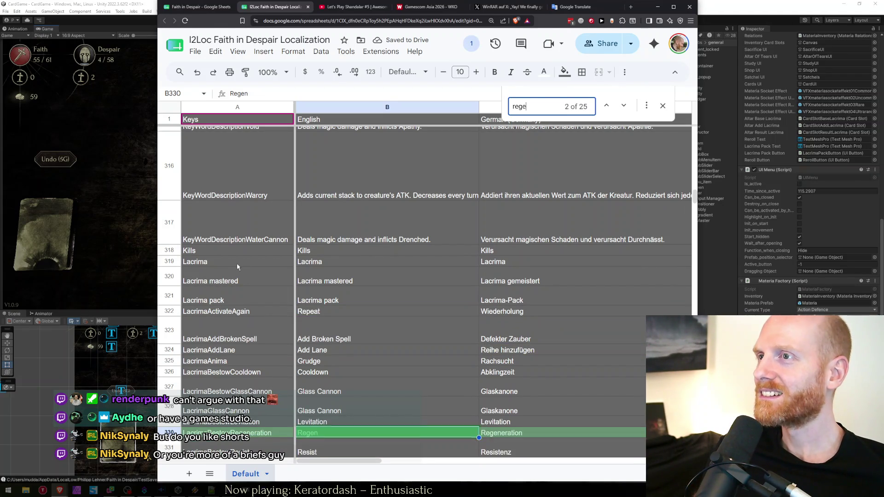
key(Return)
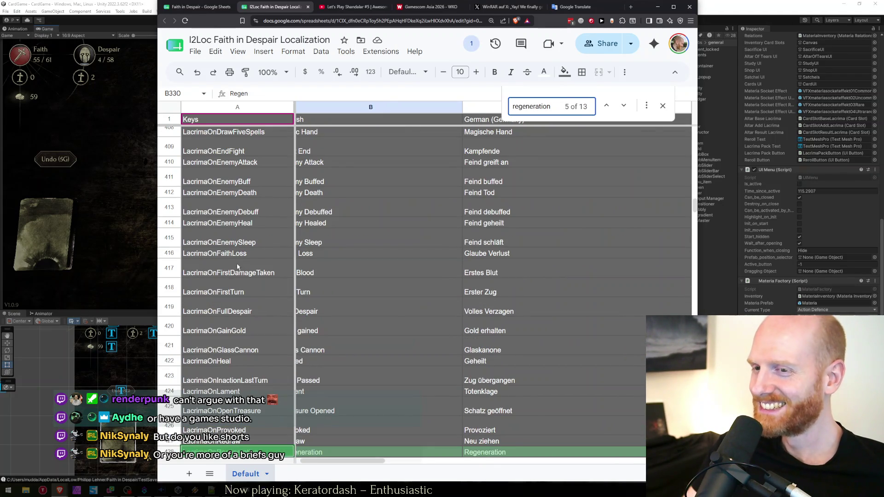
key(Escape)
key(Left)
text(Regene)
key(Return)
key(Up)
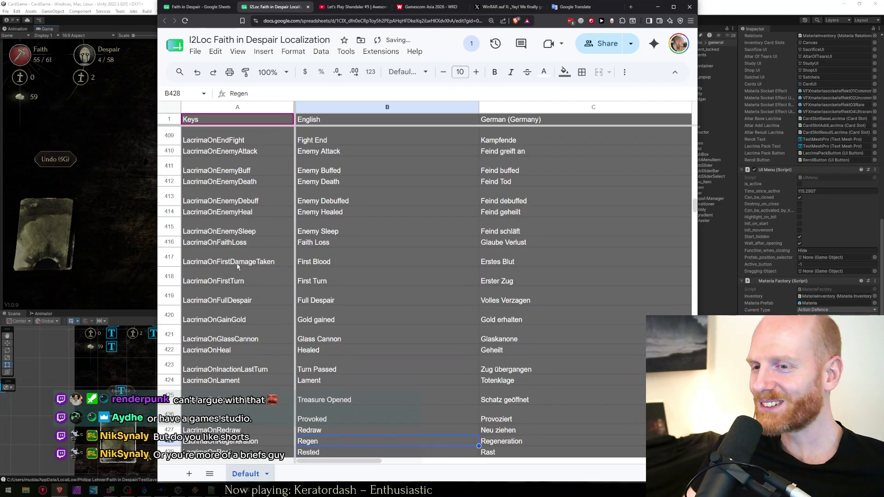
key(ctrl+f)
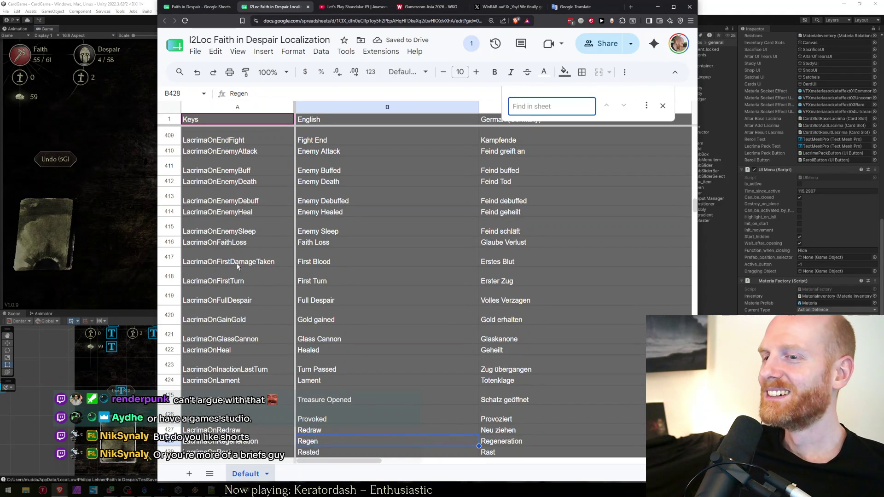
key(Escape)
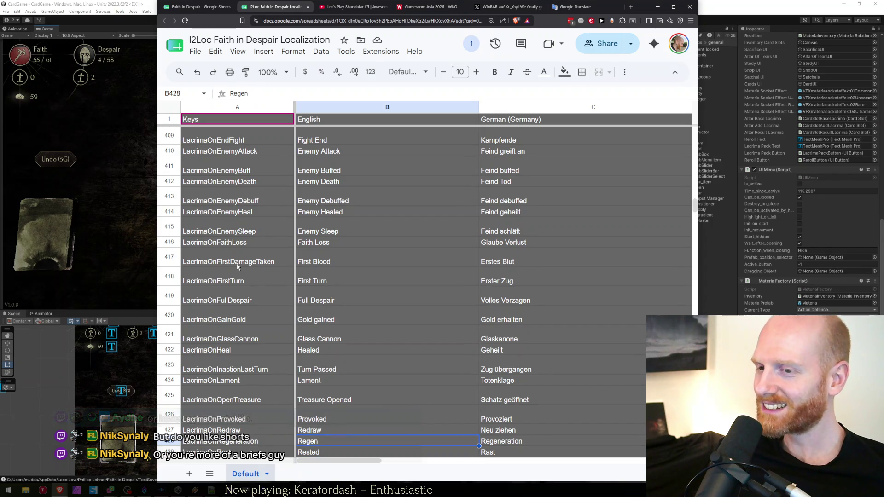
Extend cell B428's English text to 'Regenerated'.
key(F2)
text(erated)
key(ctrl+Return)
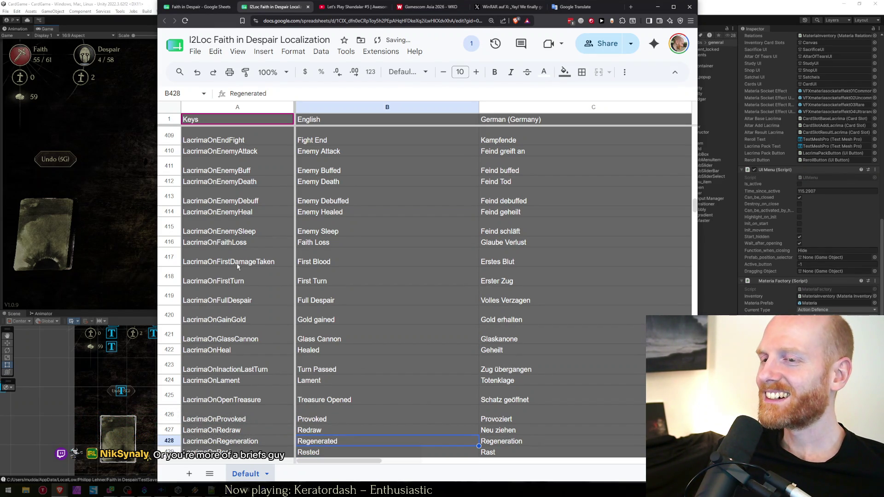
key(Left)
Find 'regeneration' in the sheet and shorten the English text in B551 to 'Regen'.
key(ctrl+f)
text(regeneration)
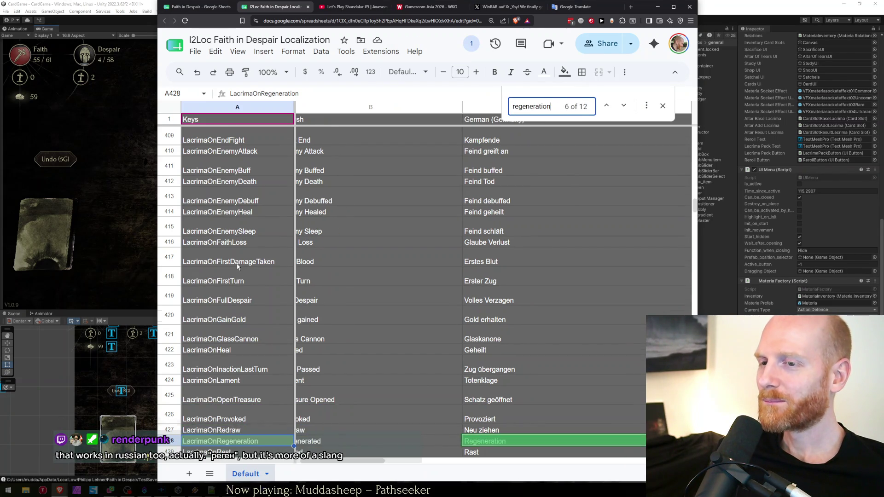
key(Return)
key(Escape)
key(Return)
key(BackSpace)
key(BackSpace)
key(BackSpace)
text(nerated)
key(Return)
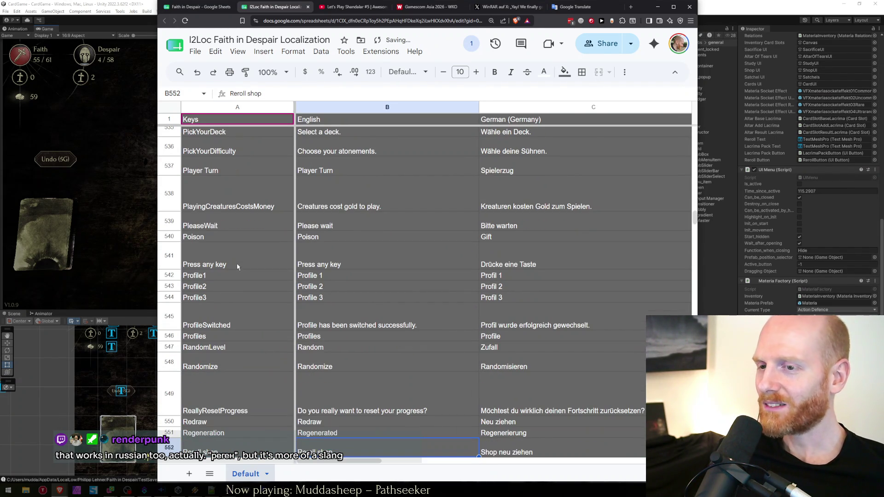
key(Up)
key(Return)
key(BackSpace)
key(BackSpace)
key(BackSpace)
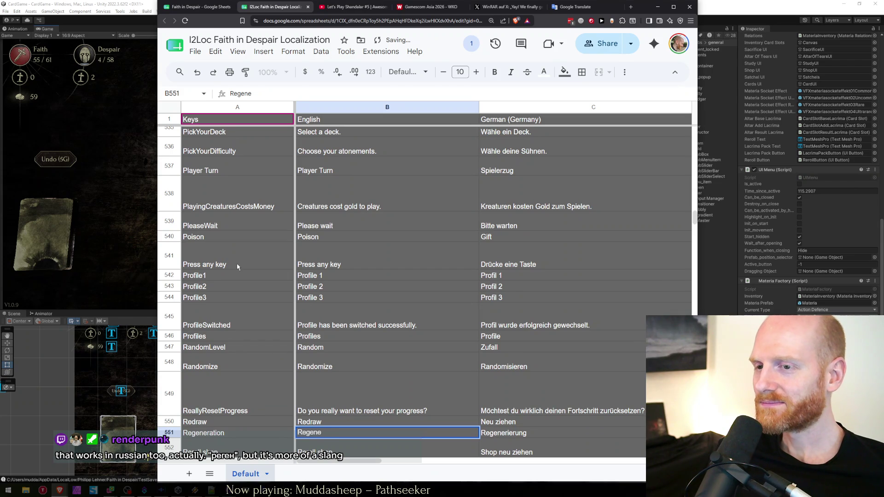
Find the next 'regeneration' match and shorten it to 'Bestows Regen.'.
key(ctrl+f)
text(regeneration)
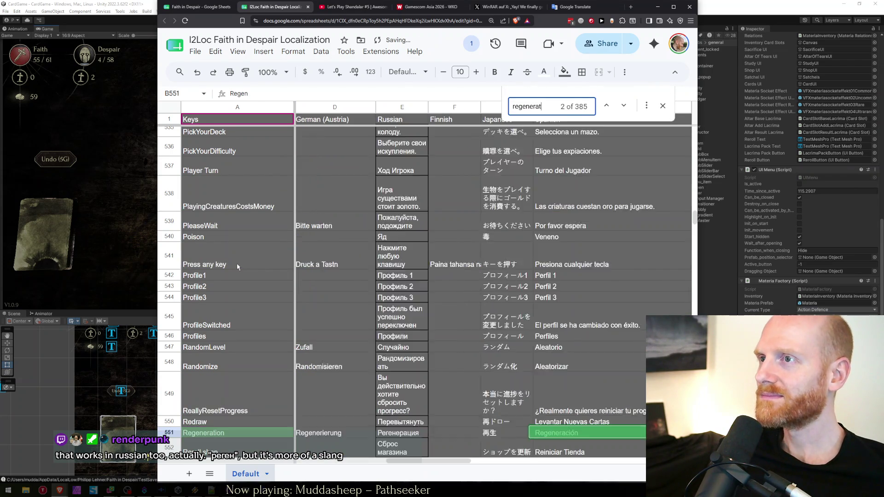
key(Return)
key(Return)
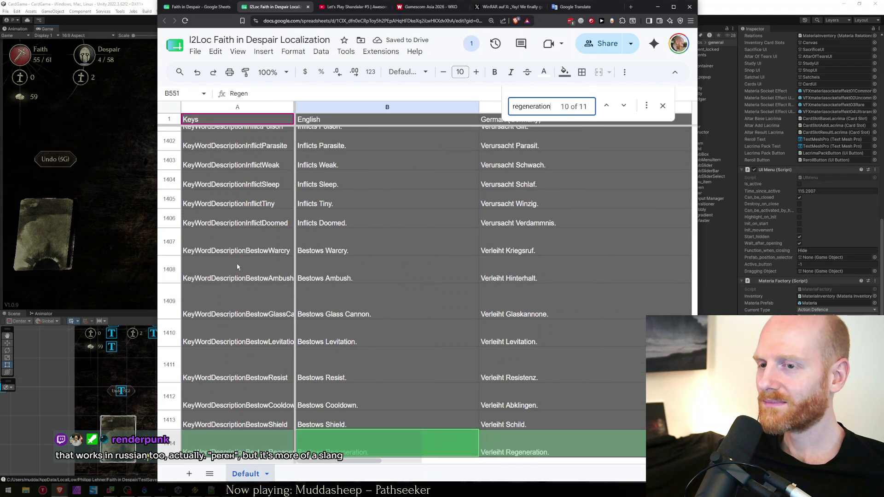
key(Escape)
key(Return)
key(Left)
key(BackSpace)
key(BackSpace)
key(BackSpace)
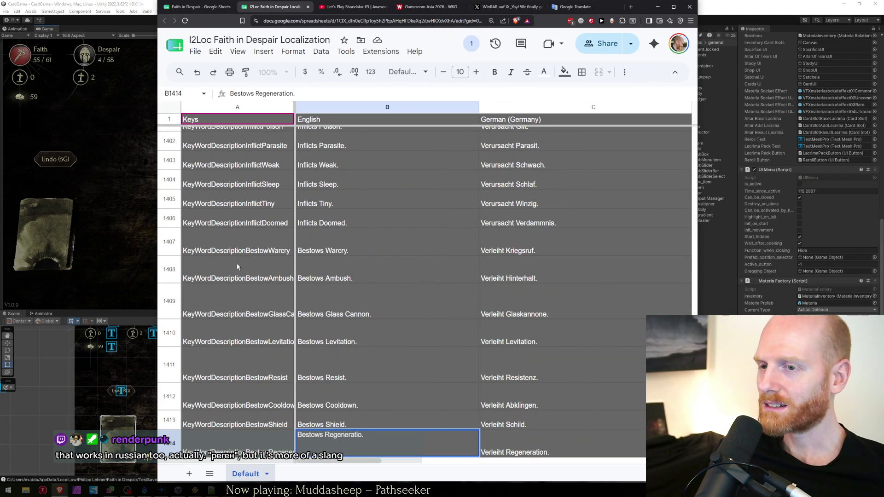
Check the remaining 'regeneration' matches, return to the sheet's top, and go back to the Faith in Despair tracker.
key(ctrl+f)
text(rege)
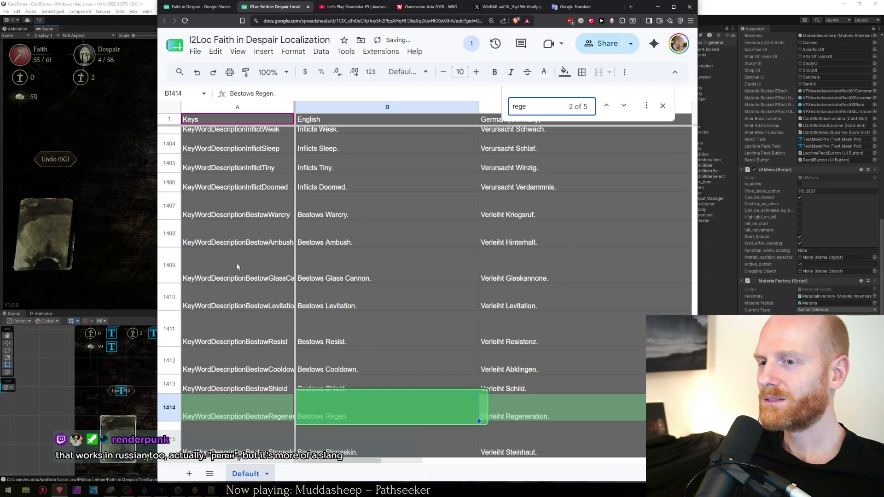
text(neration)
key(Return)
key(Return)
key(Return)
key(Return)
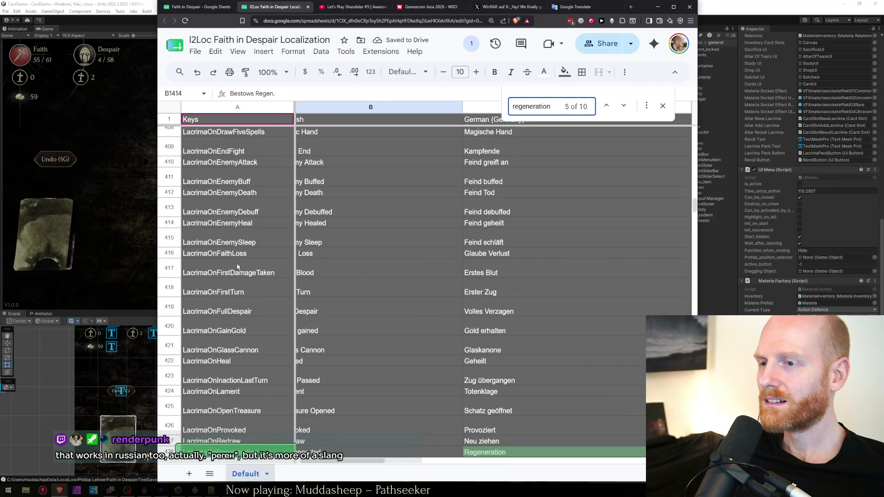
key(Return)
key(Return)
key(Return)
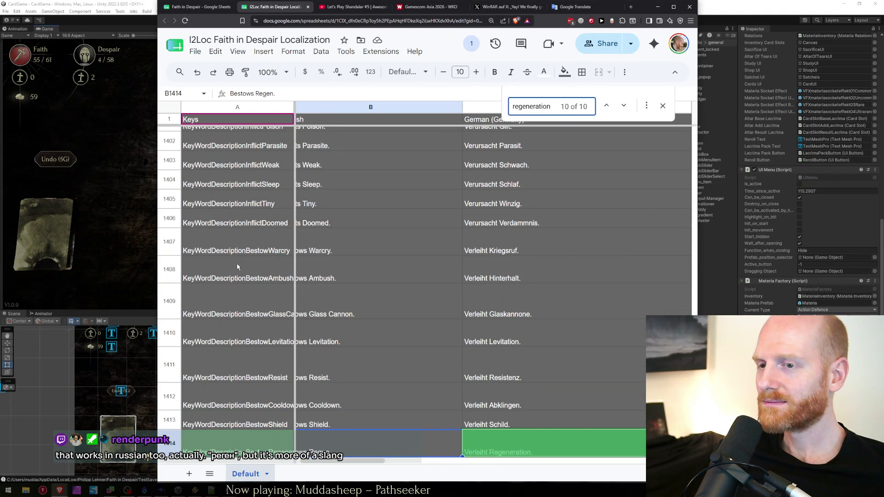
key(Escape)
key(ctrl+Home)
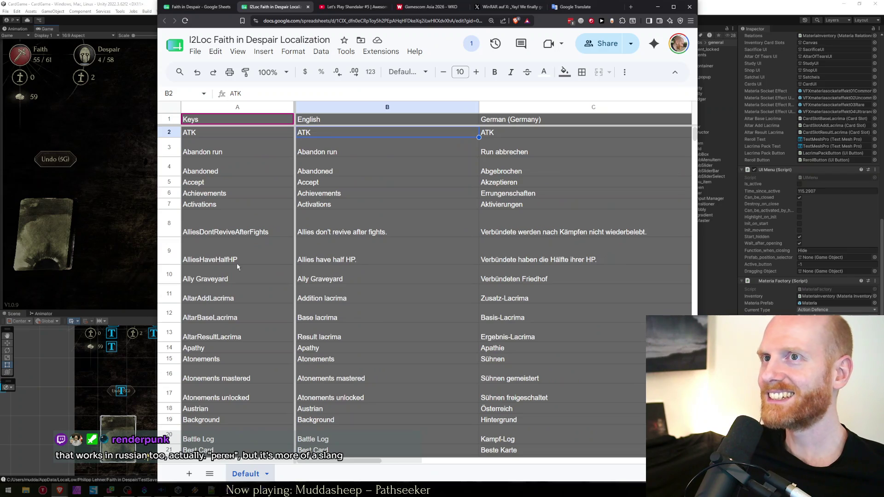
key(ctrl+shift+Tab)
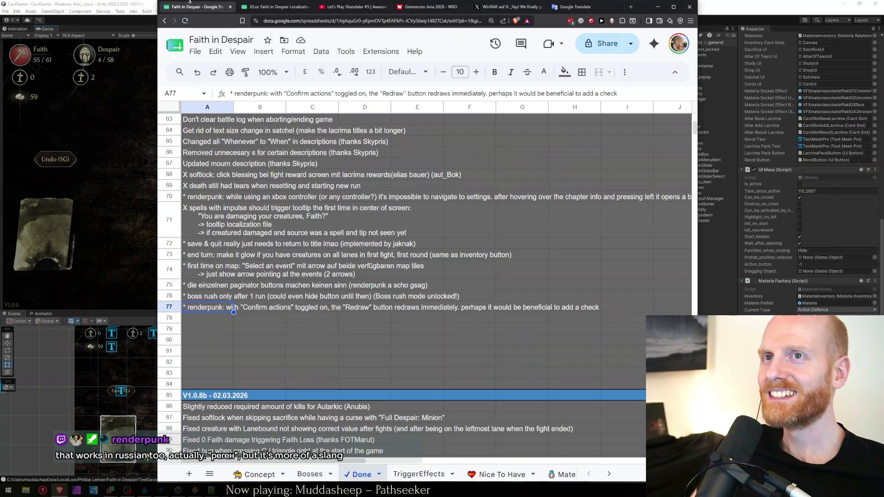
Bring the Unity editor's Fight – Round 1 card game back in front of Chrome.
click(111, 4)
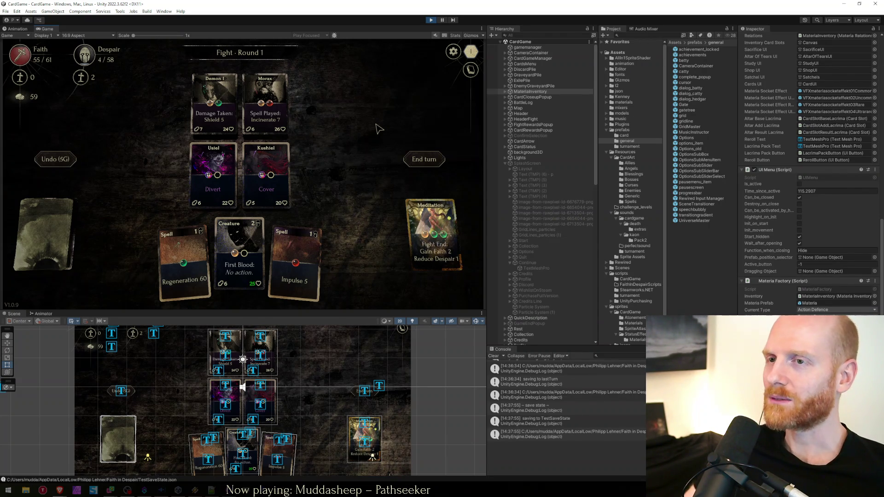
click(59, 491)
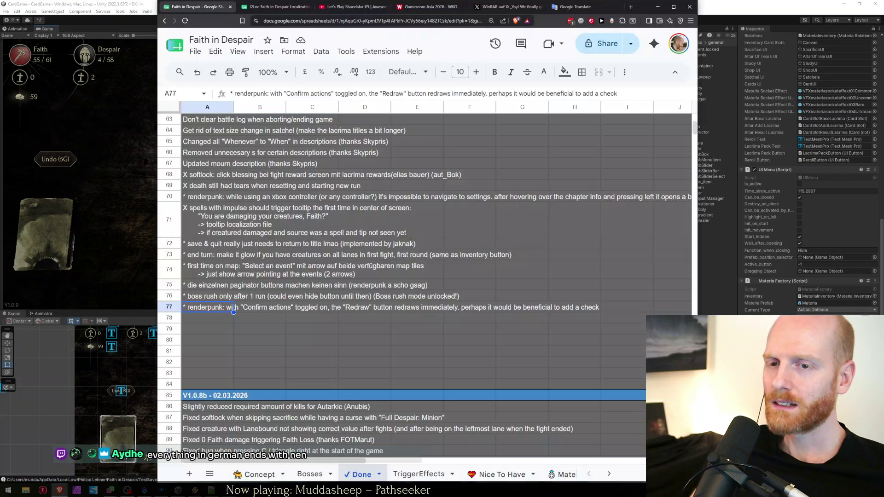
key(ctrl+Tab)
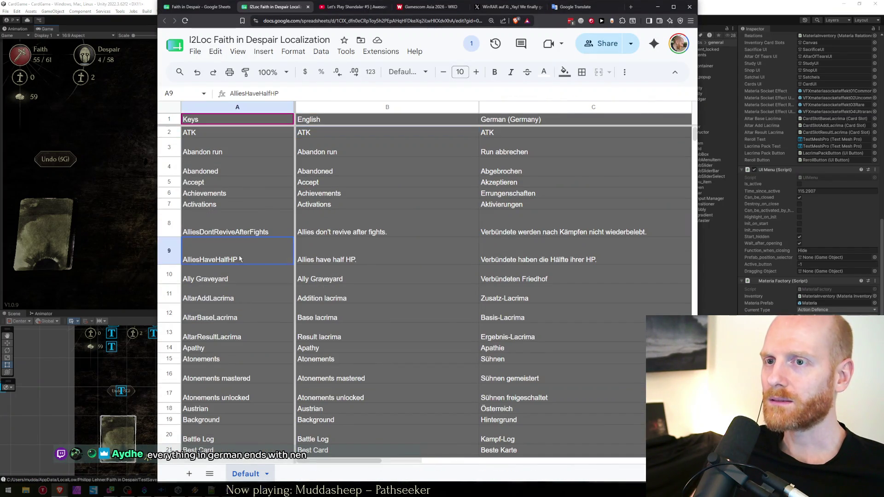
key(ctrl+shift+Tab)
key(alt+Tab)
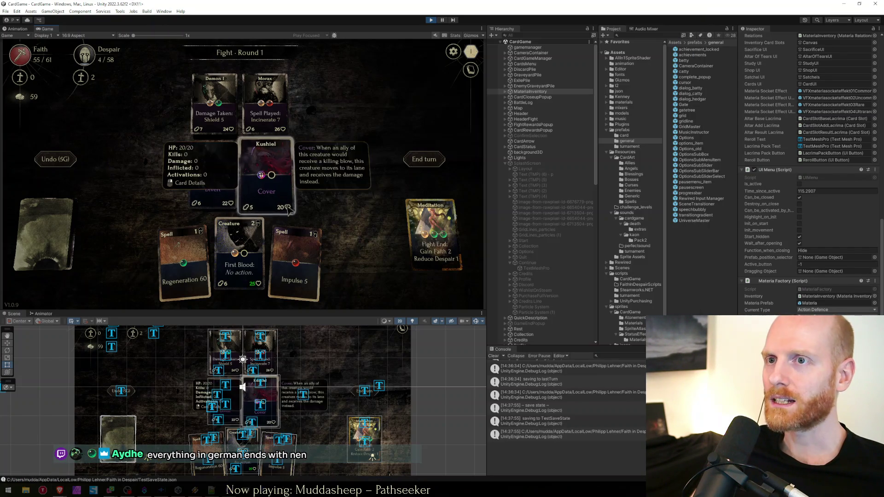
key(alt+Tab)
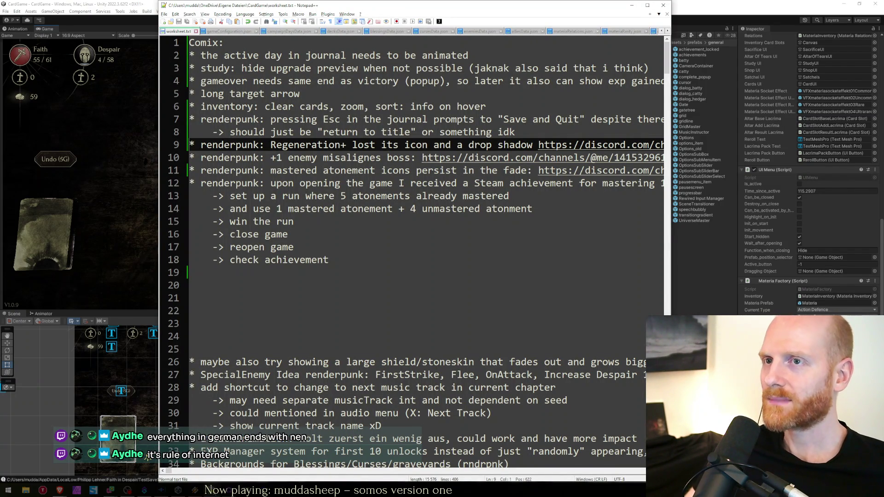
key(End)
key(Home)
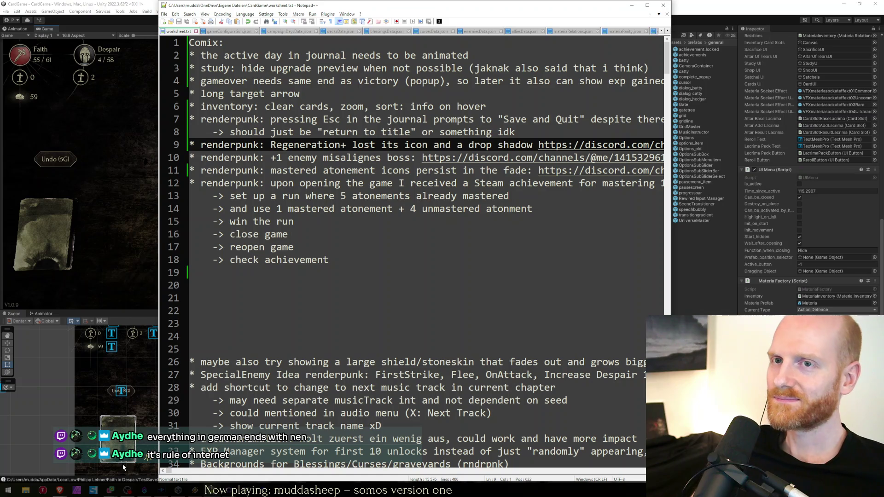
click(149, 235)
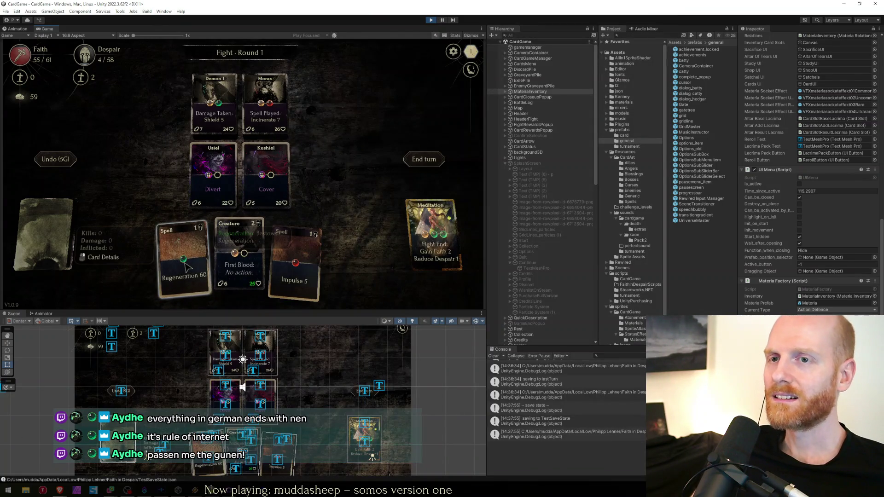
key(F5)
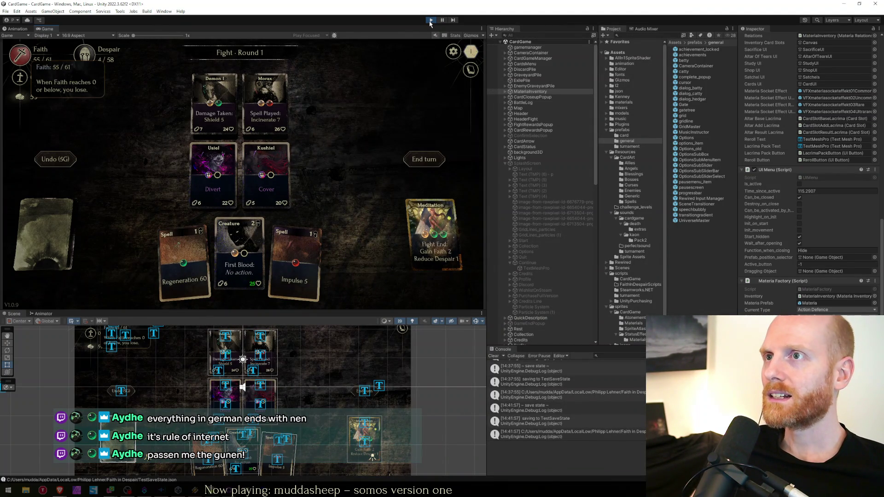
Undo Regeneration 60 played on Usiel, replay it onto Kushiel, and maximize the Game view.
drag(183, 264, 221, 201)
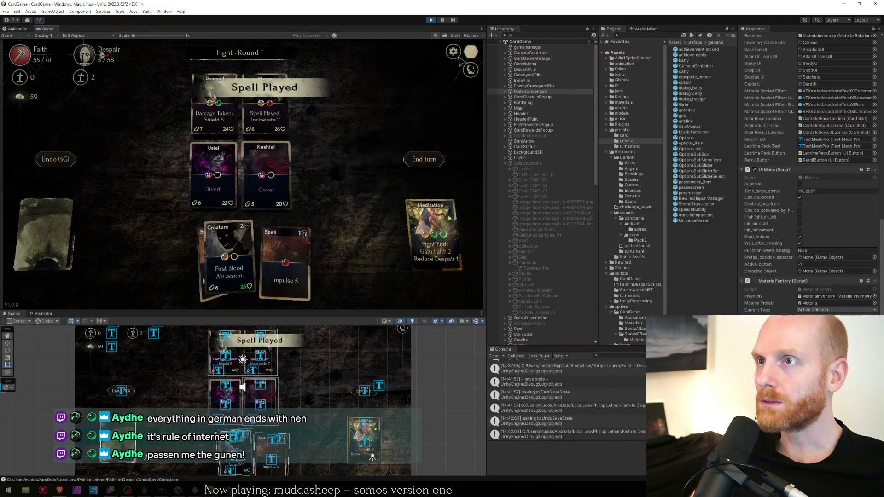
click(447, 21)
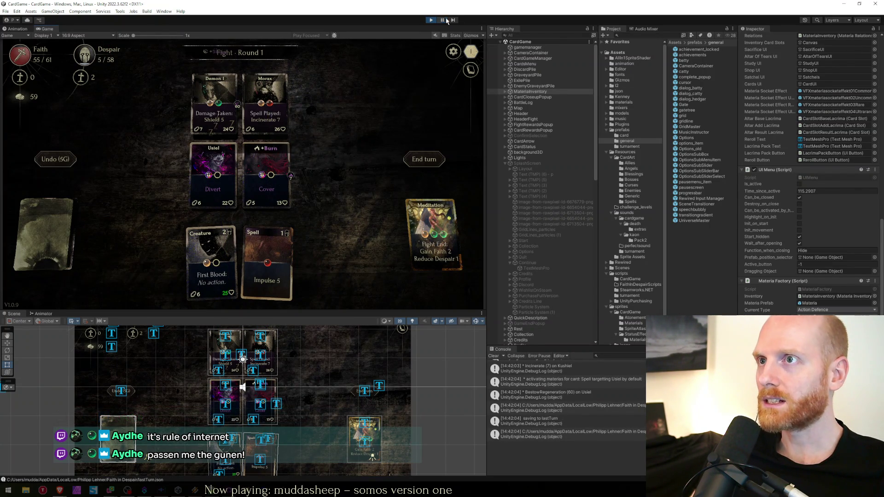
click(52, 161)
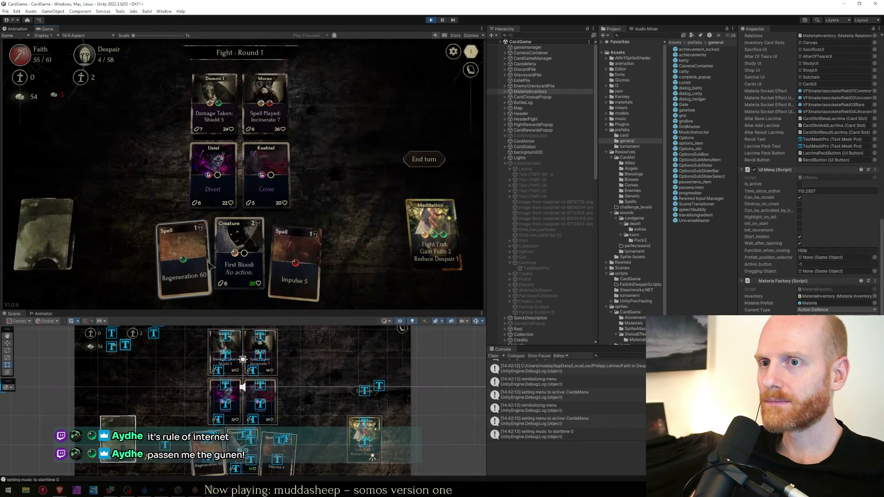
mouse_move(210, 267)
mouse_down()
mouse_move(258, 193)
mouse_move(276, 192)
mouse_up()
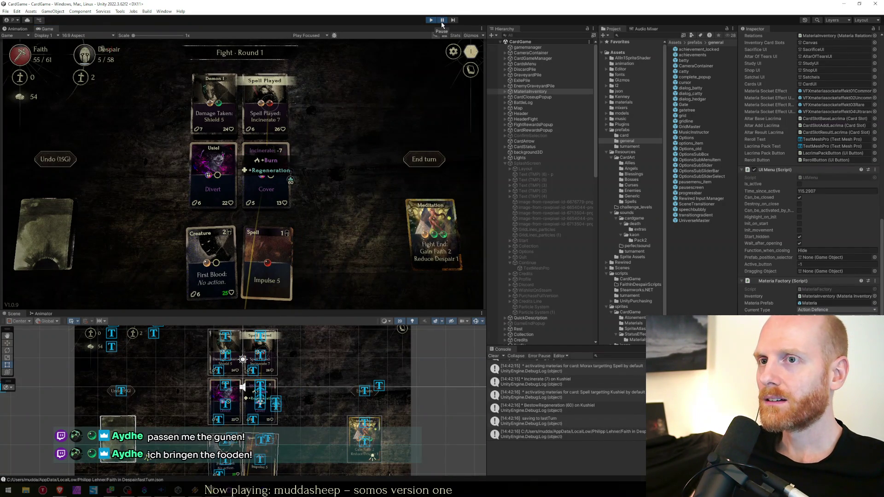
double_click(388, 30)
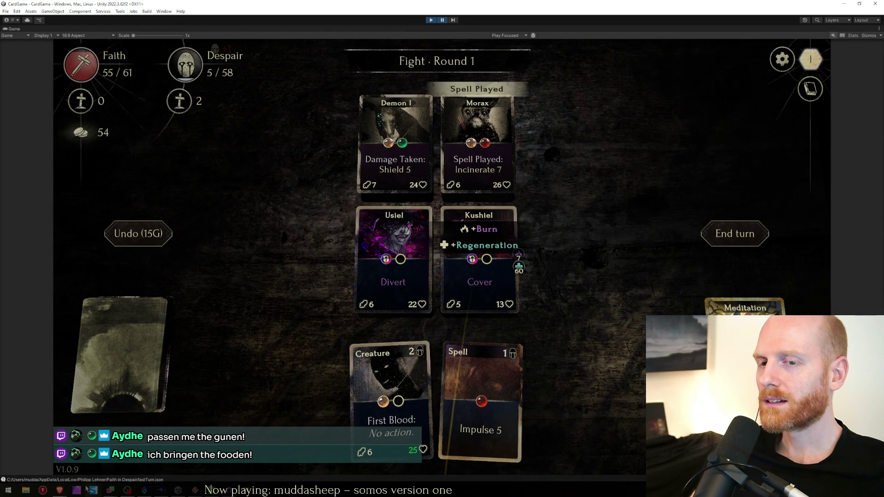
click(59, 490)
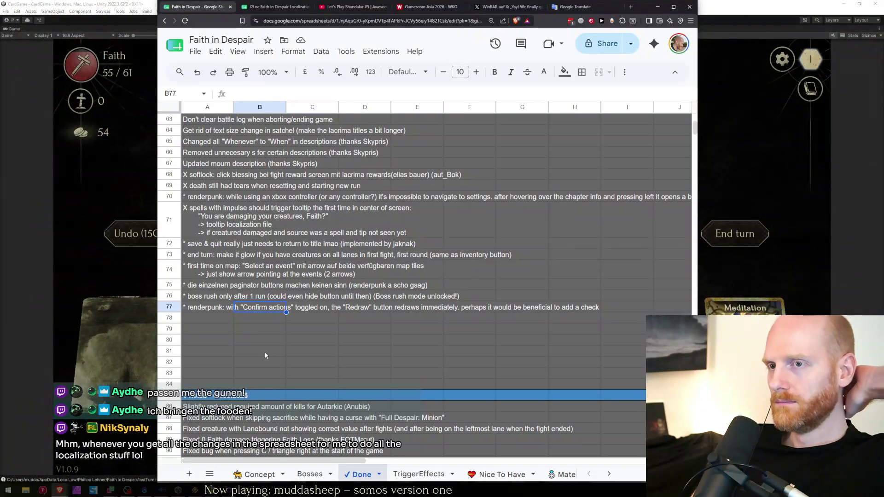
Look over the Concept and Done sheets and select the Discord link in the Regeneration+ note.
click(255, 475)
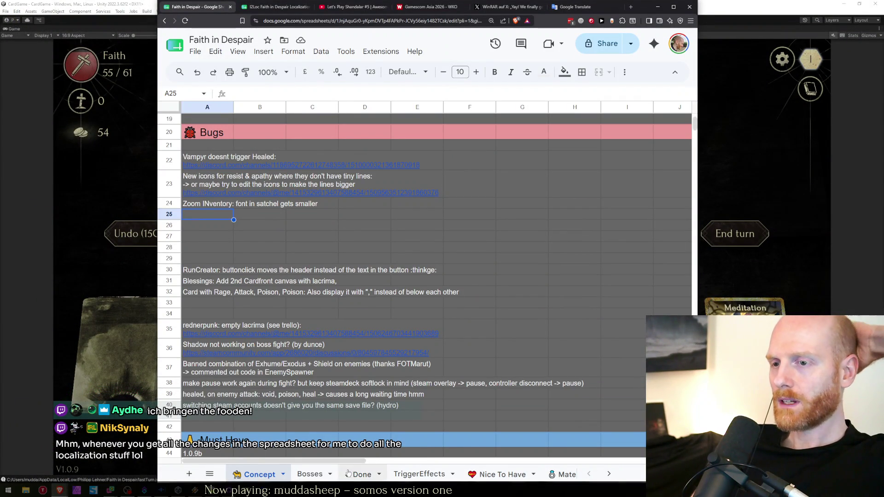
click(360, 475)
key(alt+Tab)
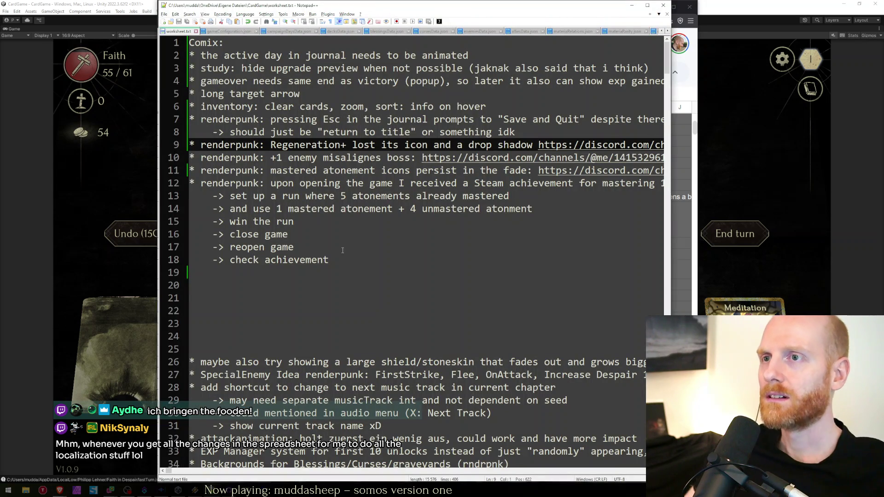
key(End)
key(ctrl+shift+Left)
key(ctrl+shift+Left)
key(ctrl+shift+Left)
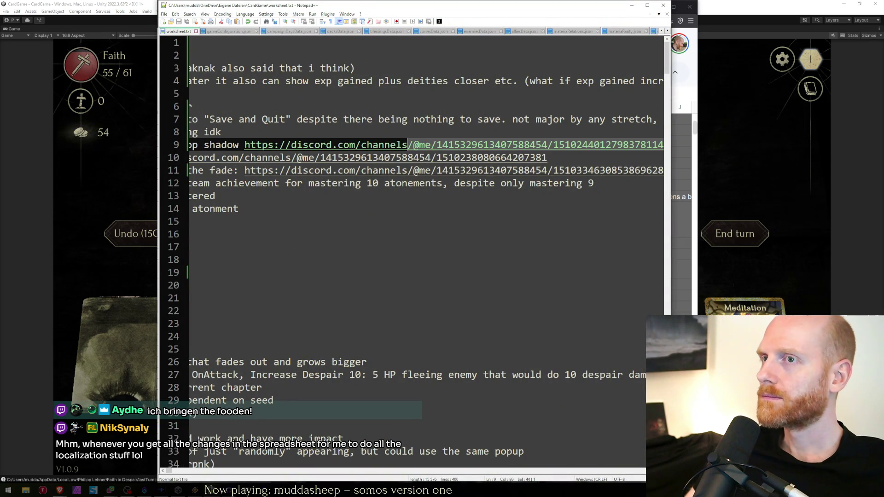
key(alt+Tab)
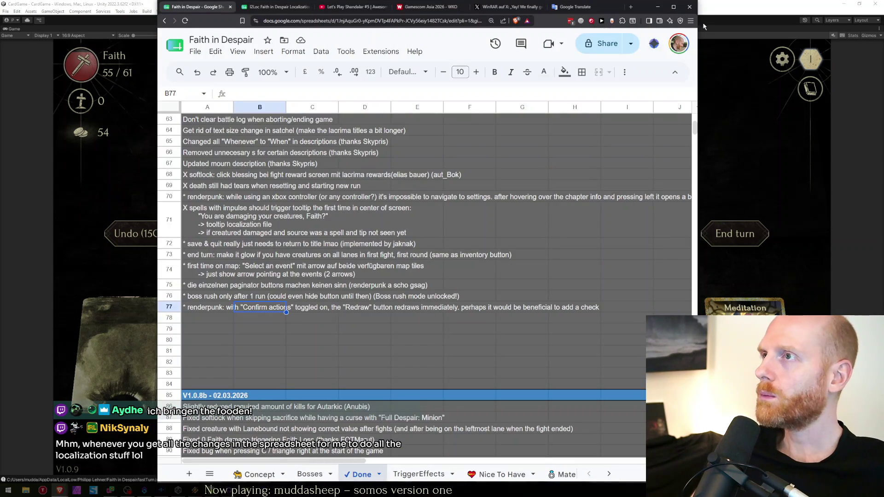
key(alt+Tab)
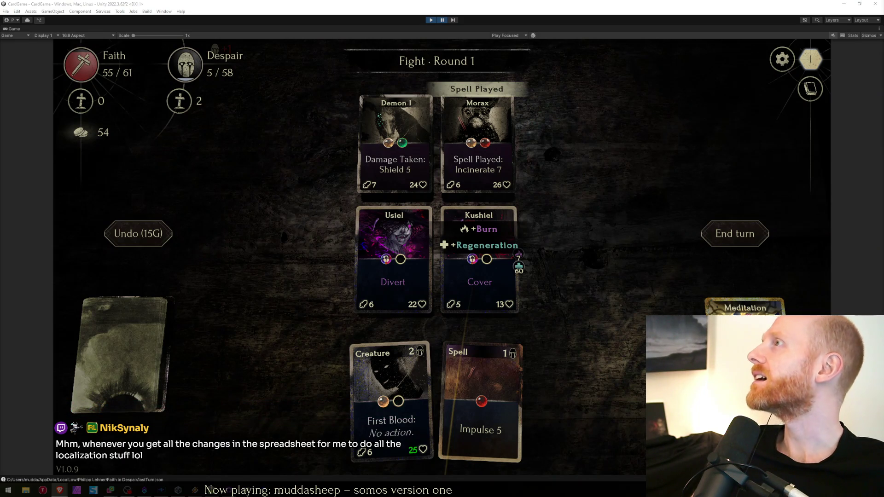
Open the Discord-shared fight screenshot showing Regeneration +25 and zoom into its details.
key(alt+Tab)
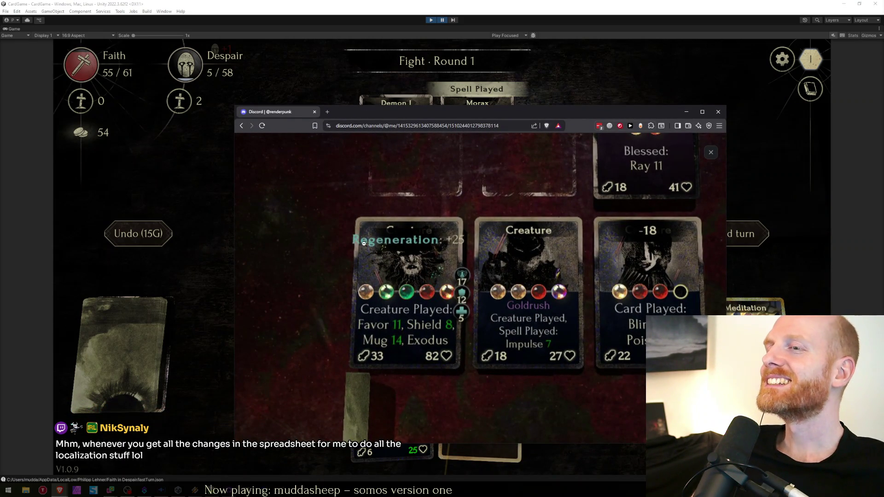
drag(461, 112, 412, 95)
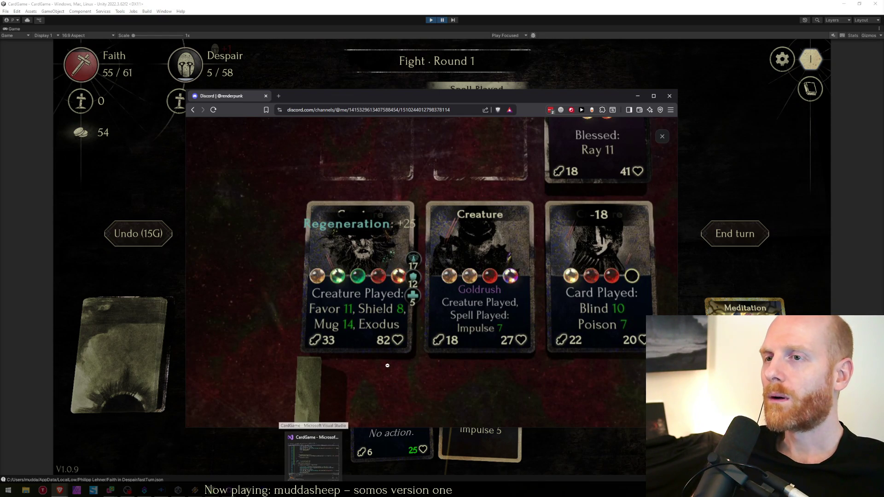
click(339, 222)
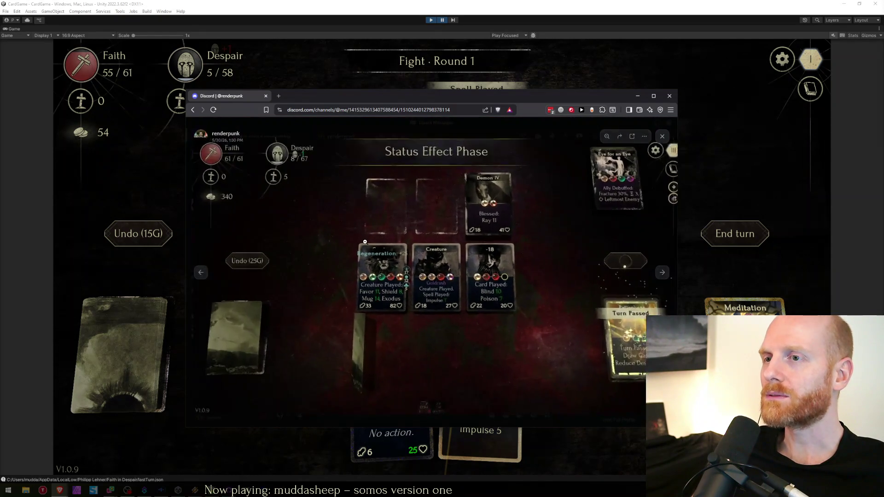
click(402, 299)
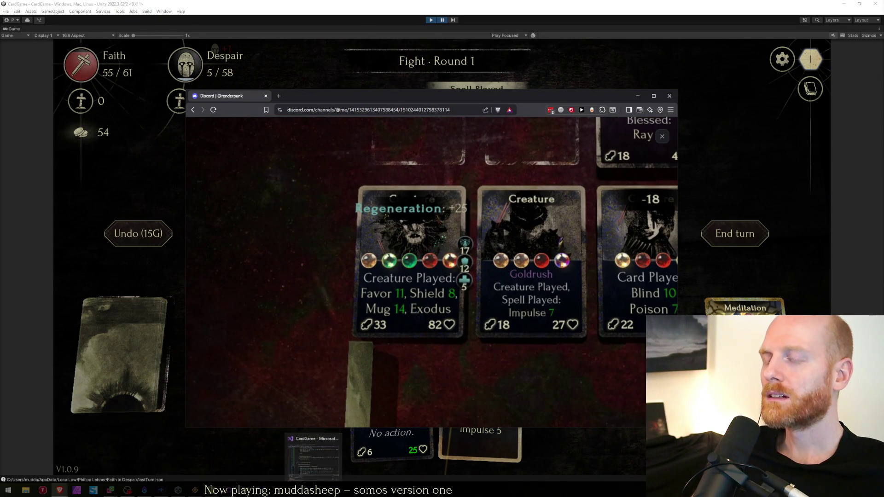
click(314, 456)
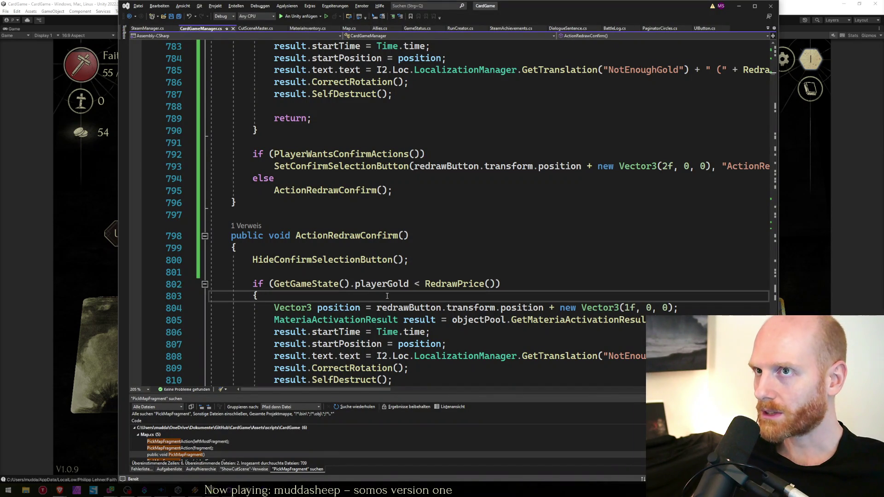
Glance at Card.cs, return to CardGameManager.cs, and exit Play mode in Unity to the title menu.
key(ctrl+Tab)
key(ctrl+Tab)
key(ctrl+Tab)
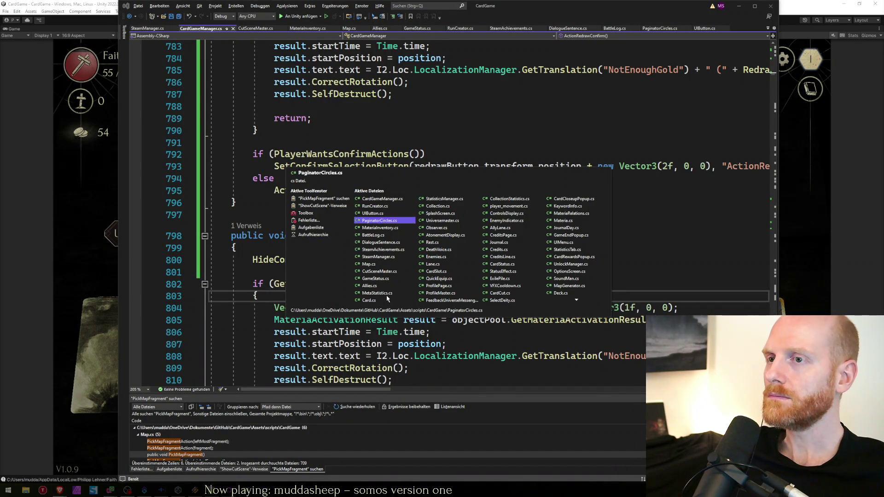
key(ctrl+Tab)
key(ctrl+Tab)
key(ctrl+Tab)
key(ctrl+f)
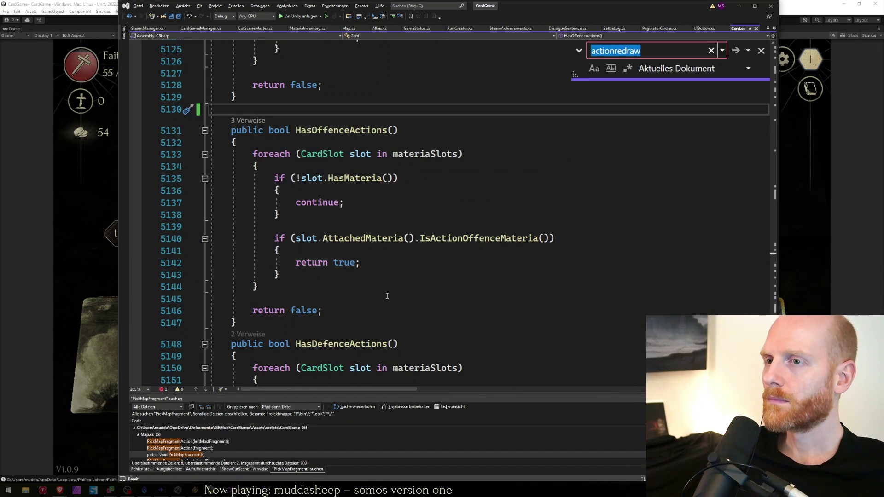
key(ctrl+Home)
key(Escape)
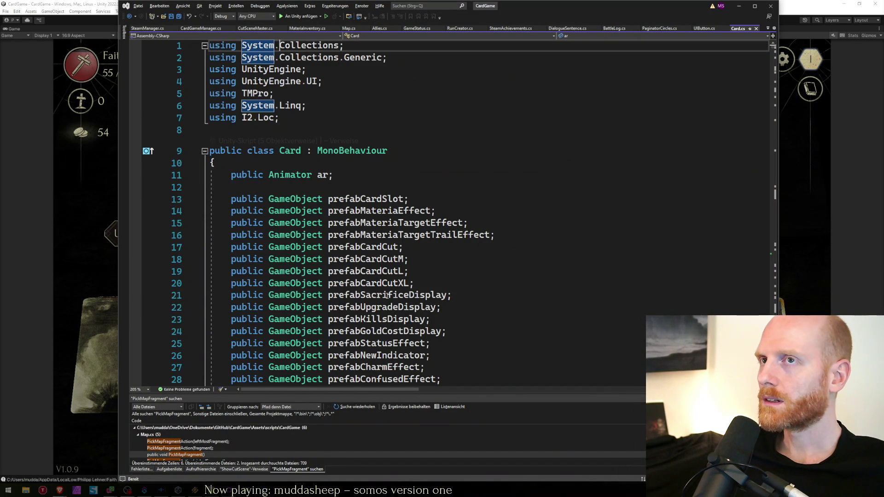
key(ctrl+Tab)
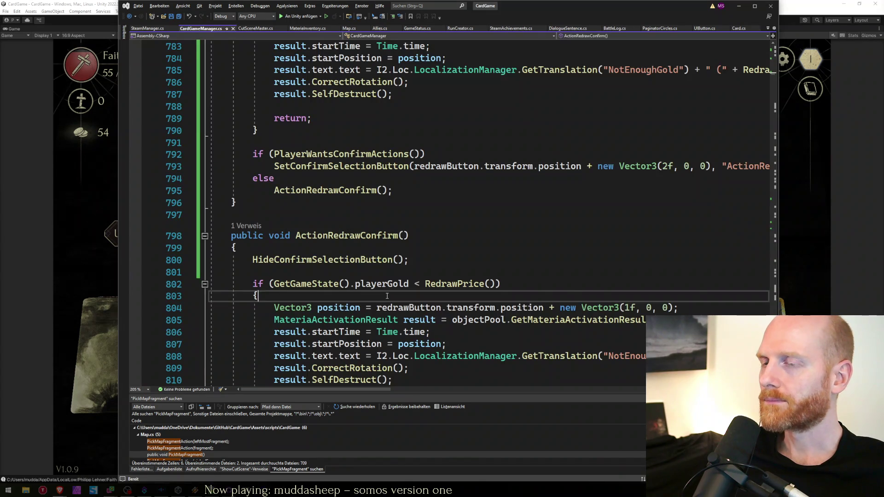
key(alt+Tab)
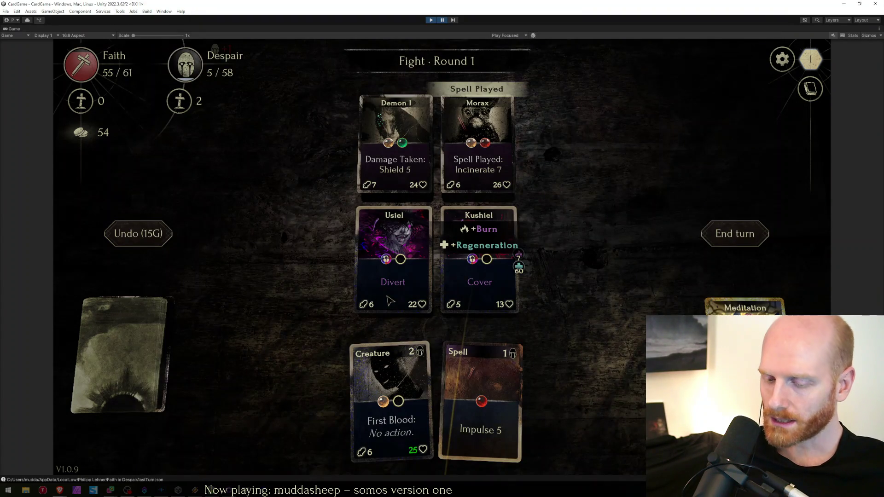
key(ctrl+p)
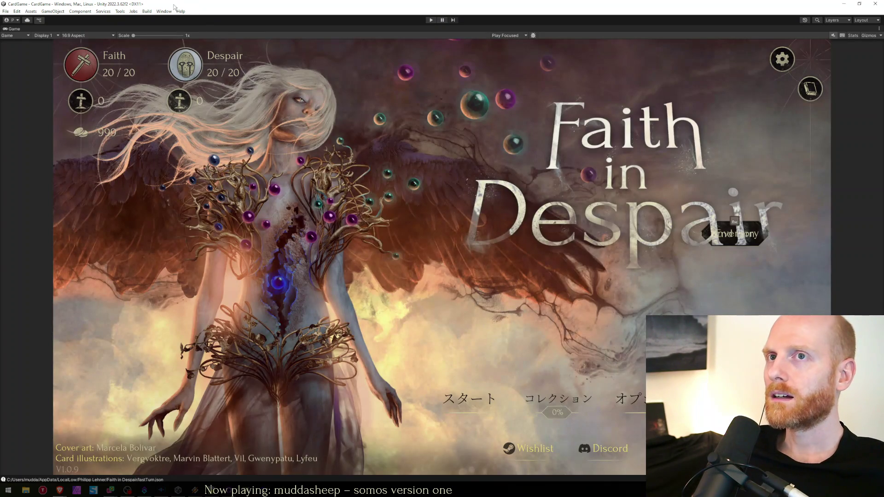
Restore the full Unity editor layout from the maximized Game view.
click(147, 11)
mouse_move(120, 11)
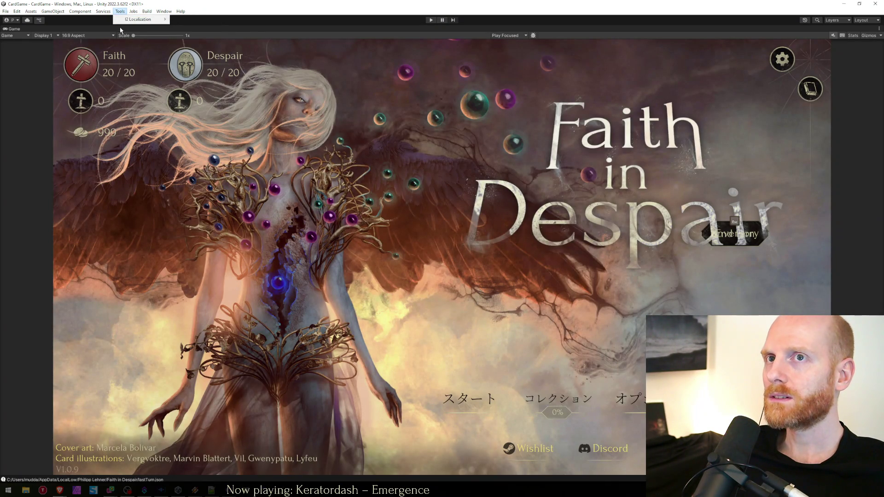
click(497, 115)
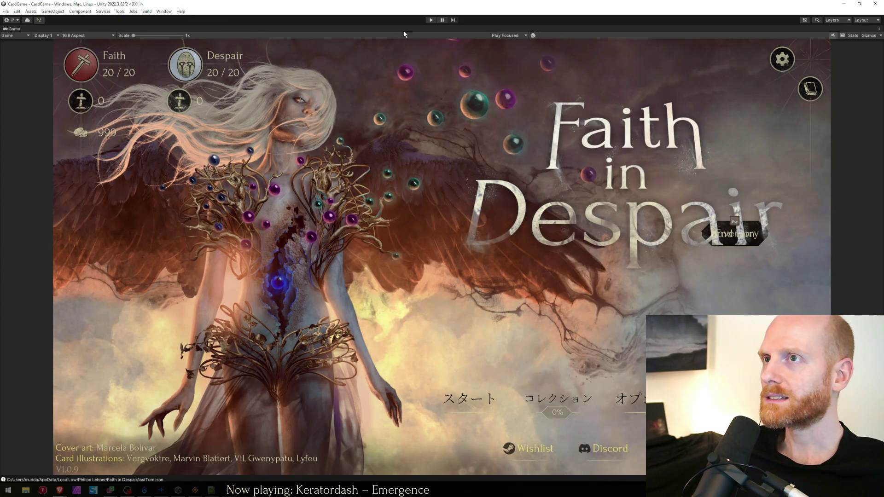
key(shift+space)
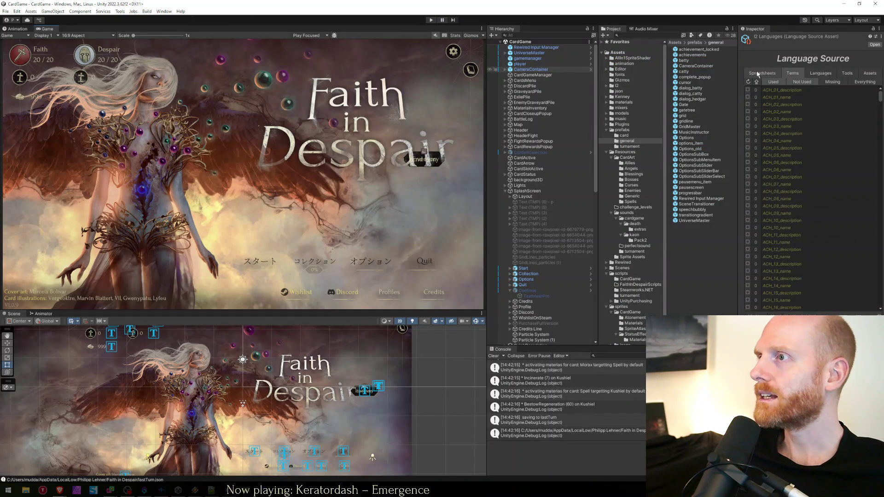
Show the Language Source's Google spreadsheet settings and briefly check the I2 Localization manual.
click(761, 74)
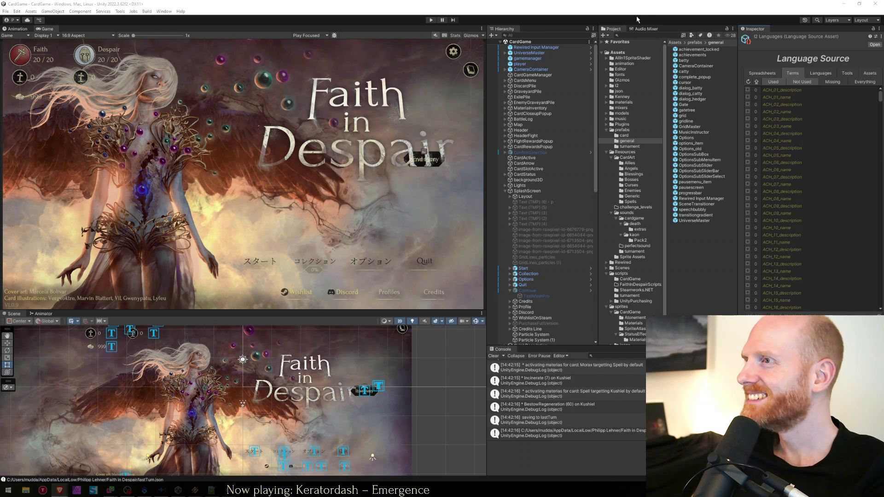
click(762, 73)
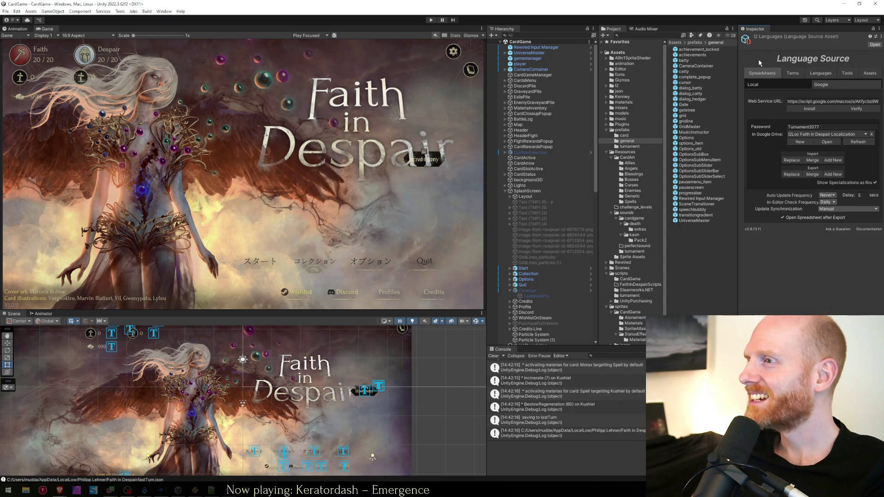
click(759, 62)
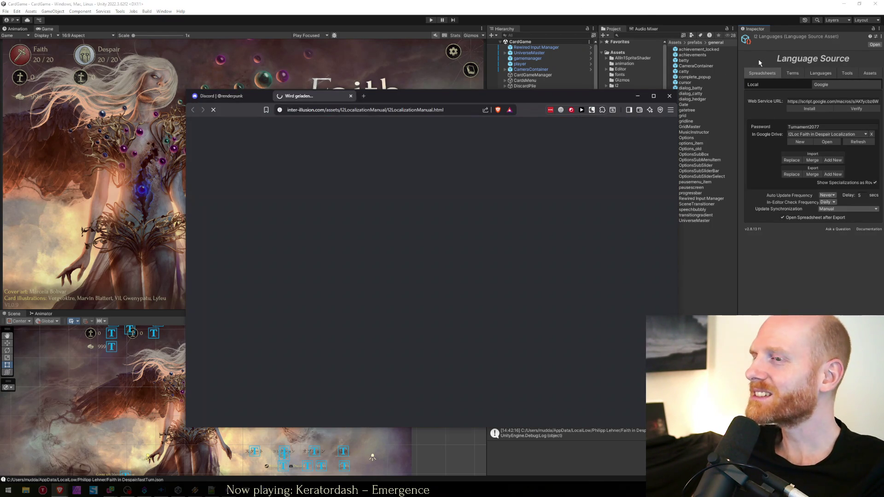
middle_click(307, 96)
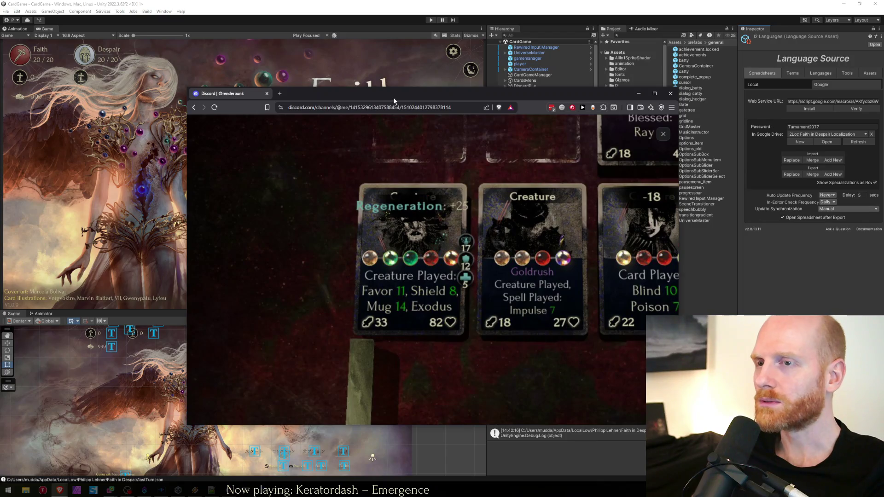
click(412, 3)
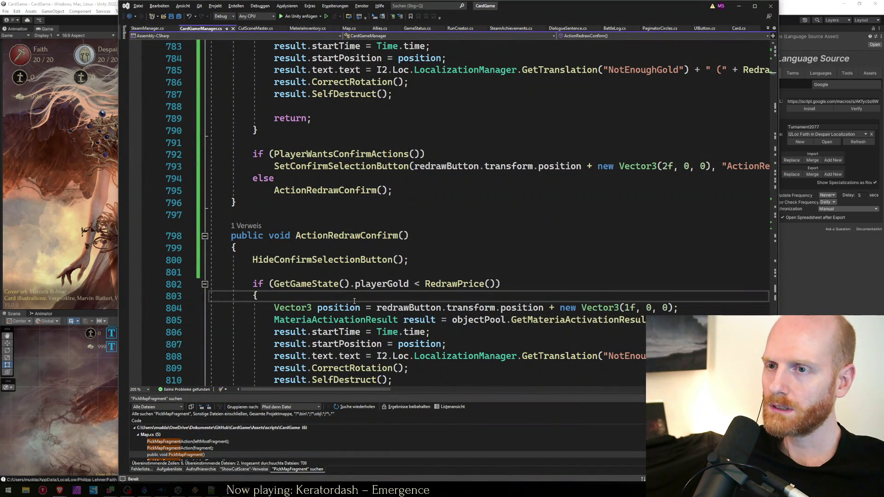
Search Card.cs for 'statuseffects' and go to the ReduceStatusEffects definition.
key(ctrl+f)
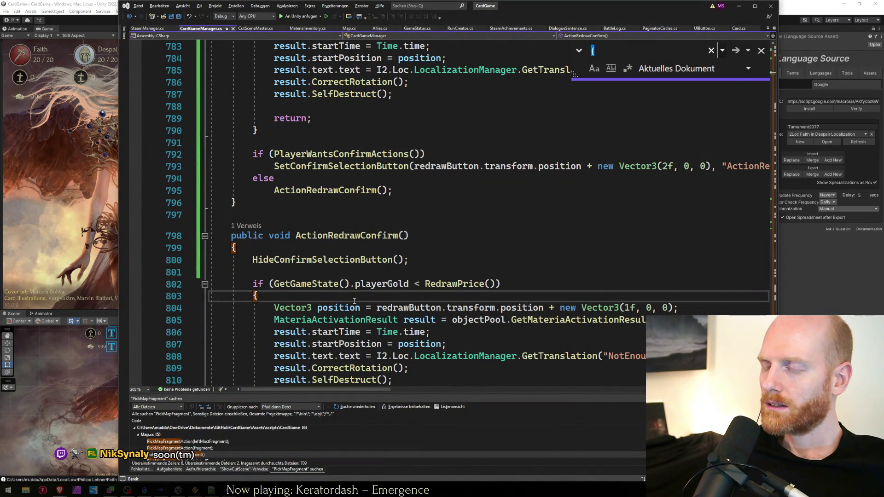
text(statuseffects)
key(Return)
key(Return)
key(Return)
key(Return)
key(Return)
key(Return)
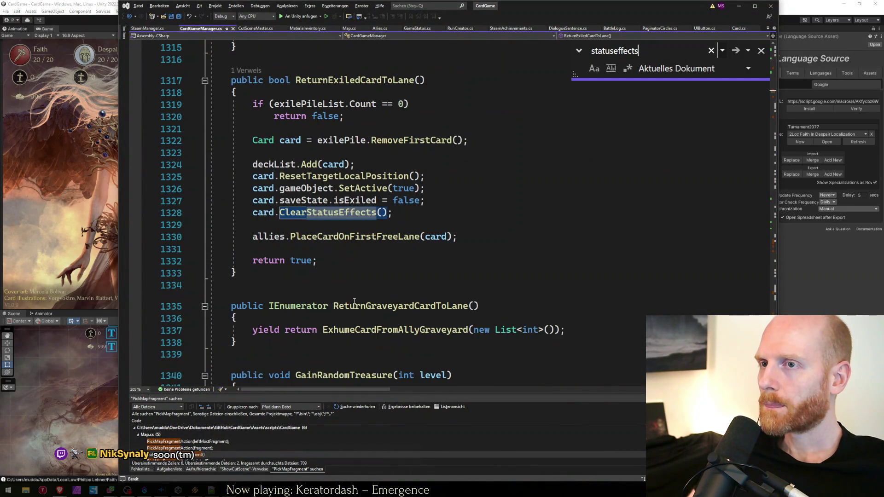
key(Escape)
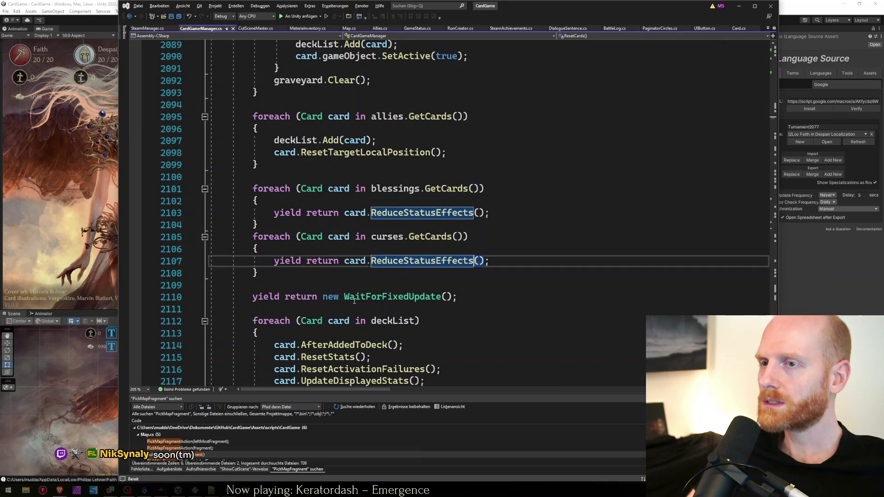
scroll(386, 244, up, 7)
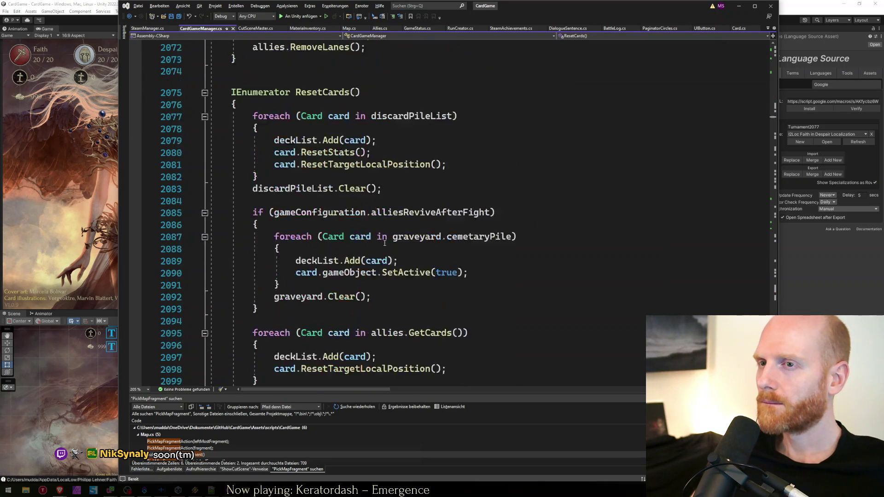
scroll(391, 212, down, 4)
scroll(391, 212, down, 4)
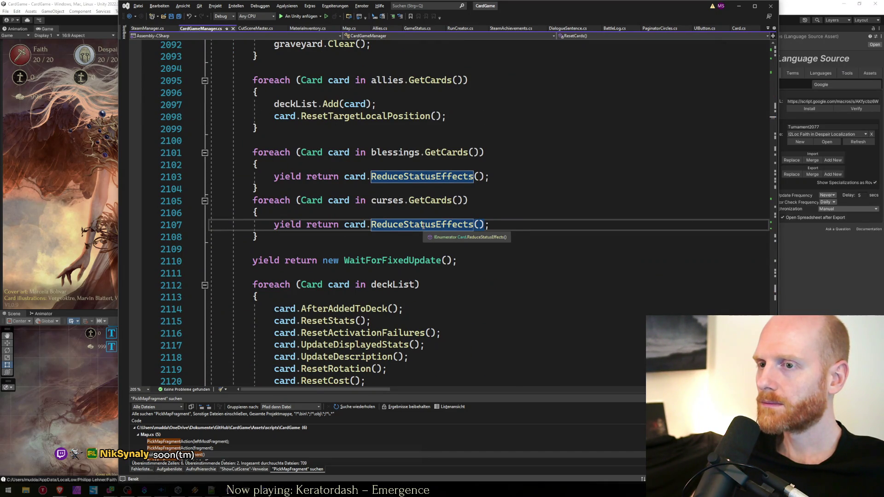
click(424, 226)
key(F12)
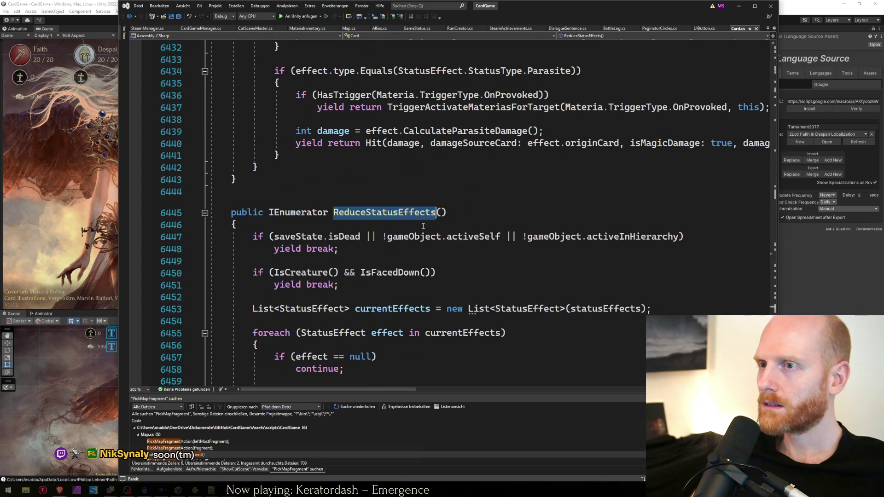
Find the regeneration heal call in InvokeStatusEffects and jump to the Heal definition at line 2658.
scroll(331, 241, up, 10)
key(Page_Up)
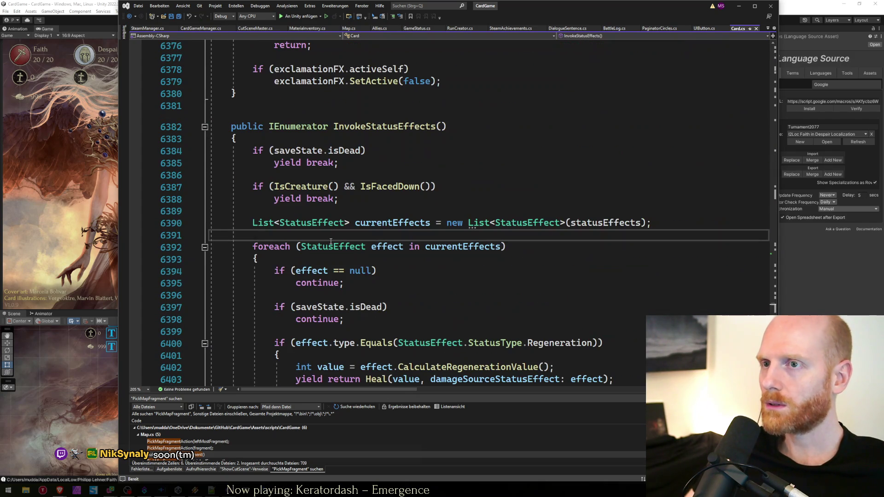
key(Up)
key(Up)
key(Up)
key(Up)
key(Up)
key(Up)
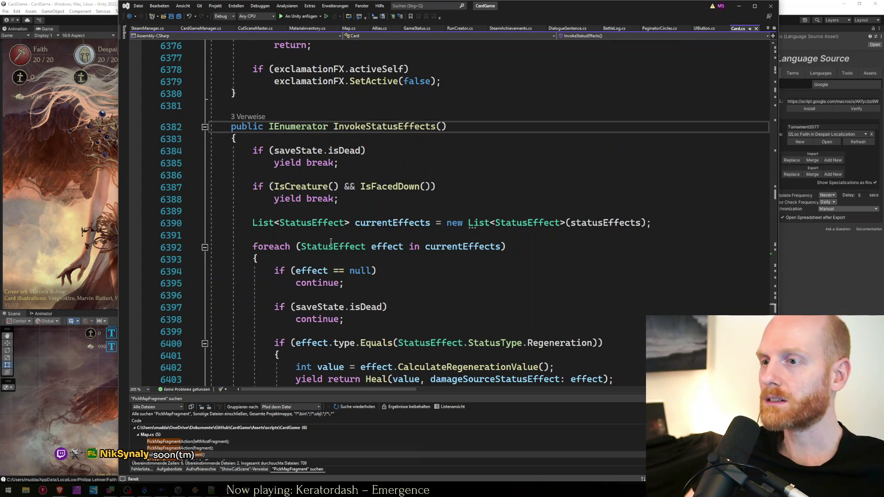
key(Down)
key(Down)
key(Down)
key(Up)
key(Up)
key(Up)
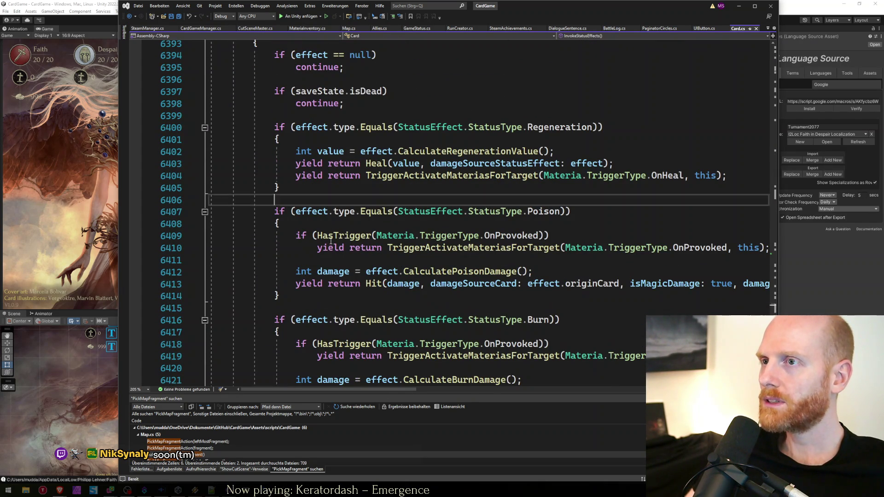
key(Down)
key(Down)
key(Down)
key(ctrl+Right)
key(ctrl+Right)
key(ctrl+Right)
key(Down)
key(Up)
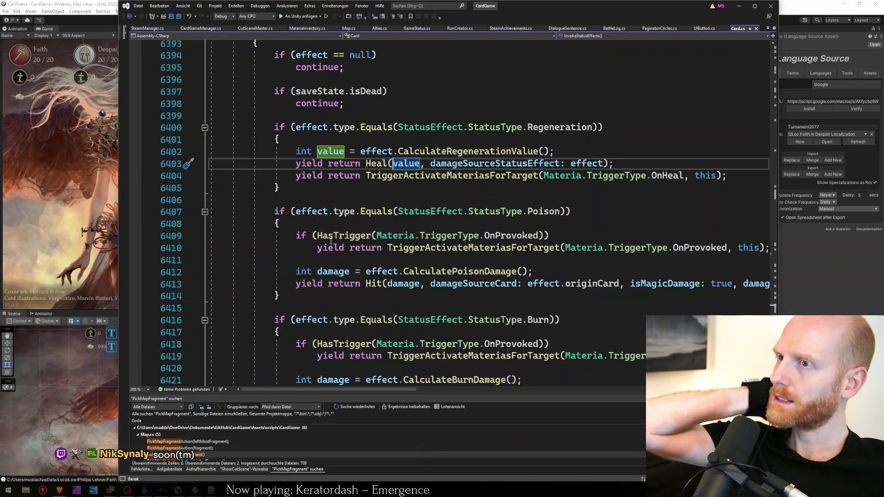
click(491, 163)
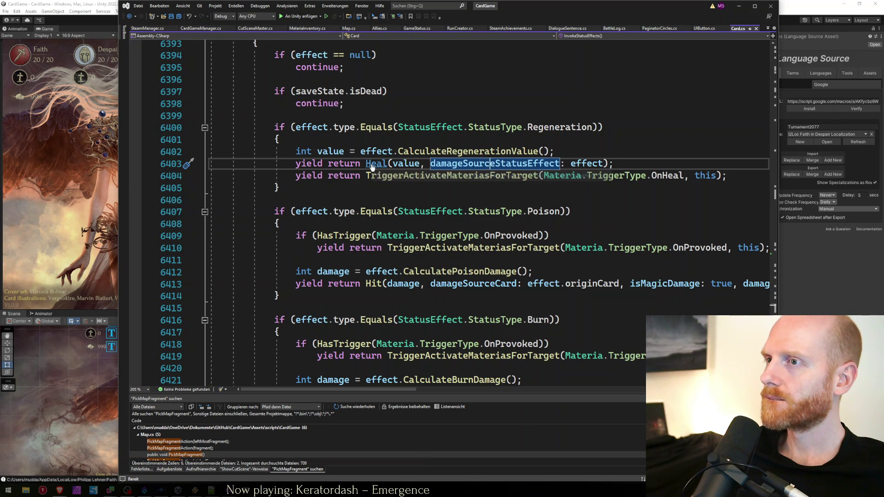
ctrl+click(372, 167)
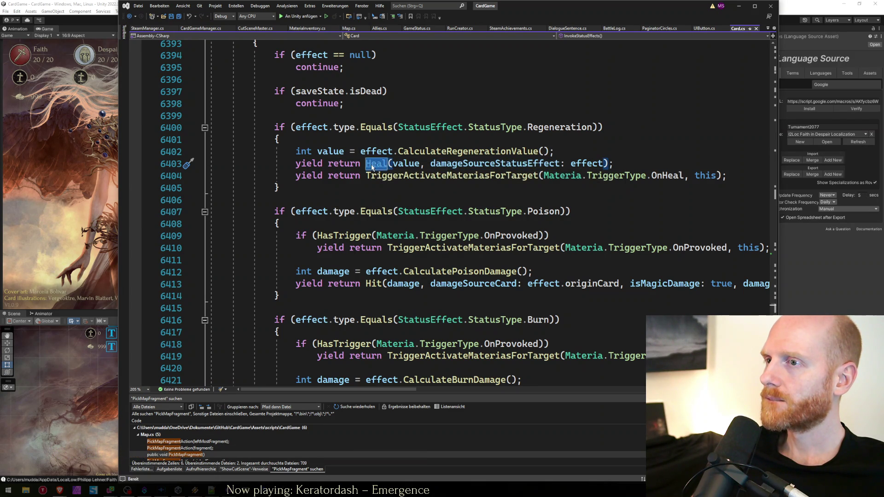
scroll(343, 250, down, 5)
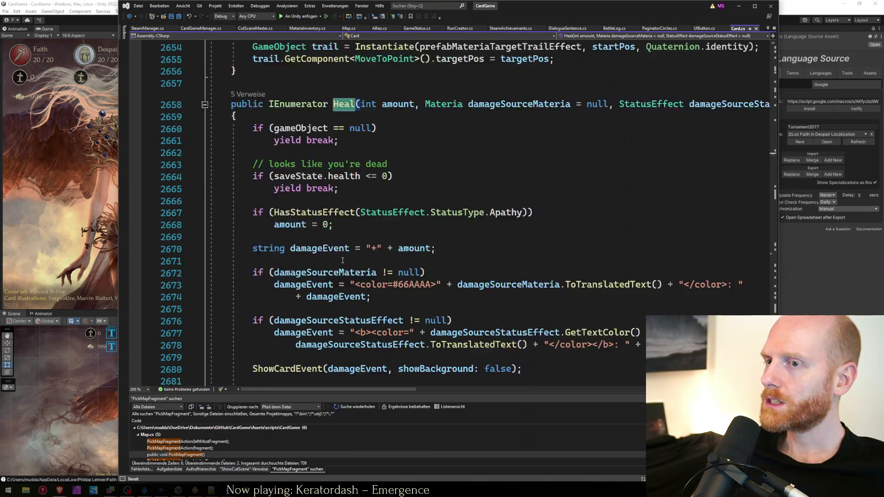
Inspect Heal's ShowCardEvent call on line 2680 and jump to its definition at line 7318.
scroll(342, 260, down, 2)
click(286, 225)
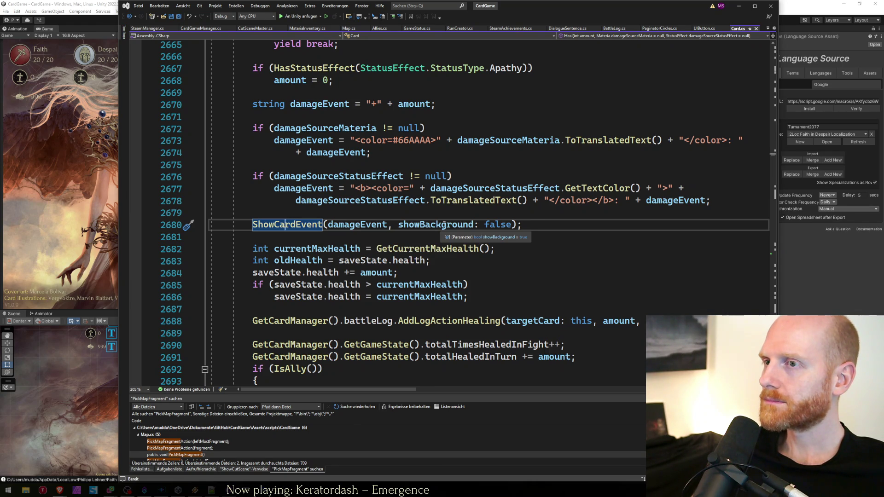
scroll(444, 224, up, 7)
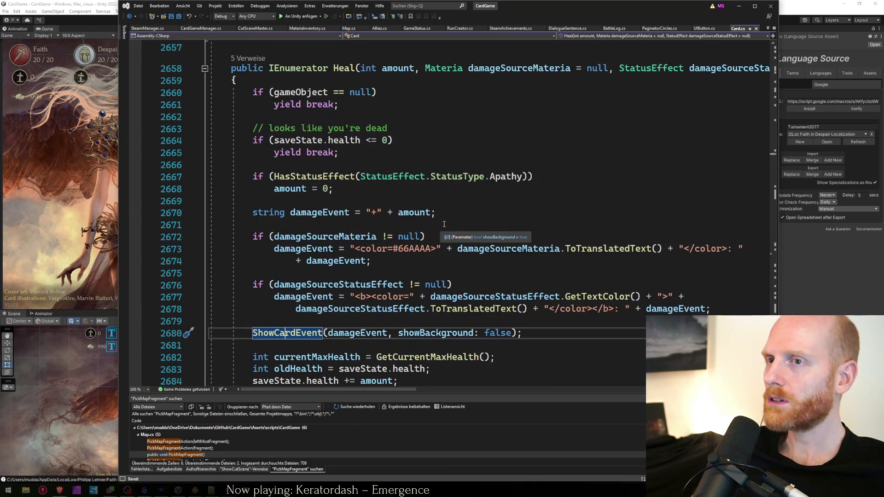
scroll(443, 224, down, 6)
scroll(443, 225, down, 1)
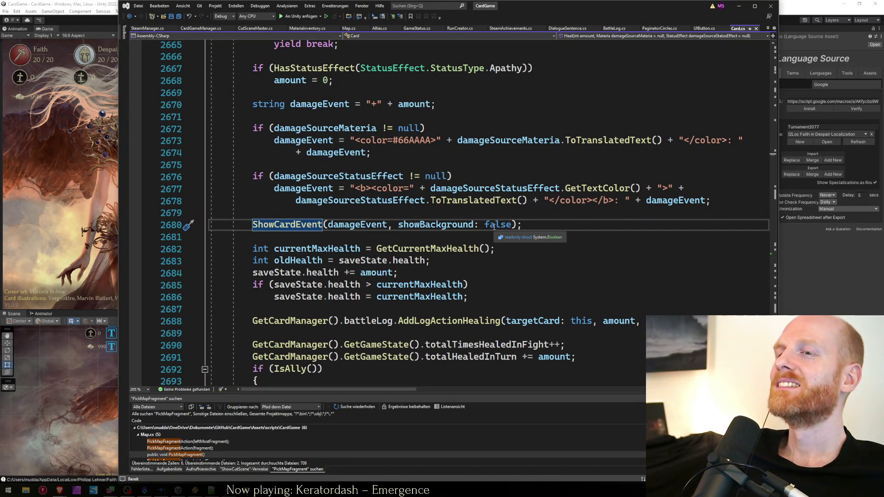
click(466, 218)
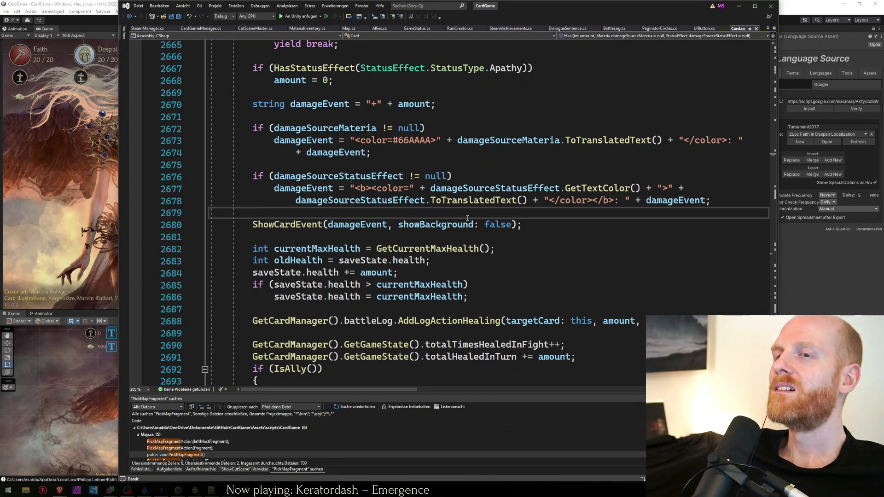
double_click(506, 225)
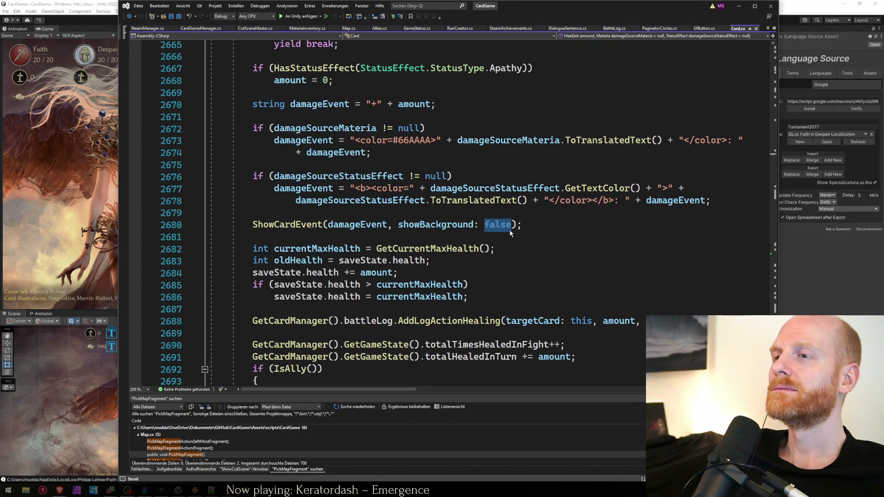
mouse_move(277, 224)
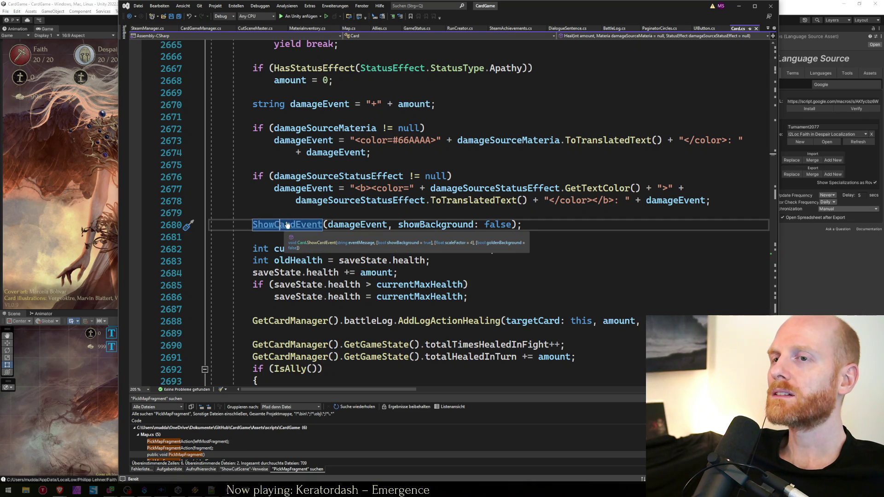
ctrl+click(281, 224)
scroll(356, 287, down, 3)
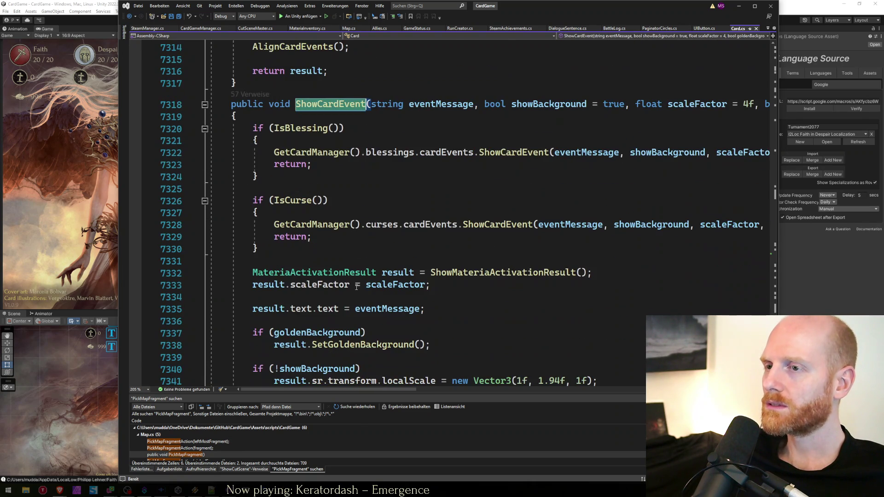
scroll(357, 287, down, 3)
scroll(356, 288, up, 5)
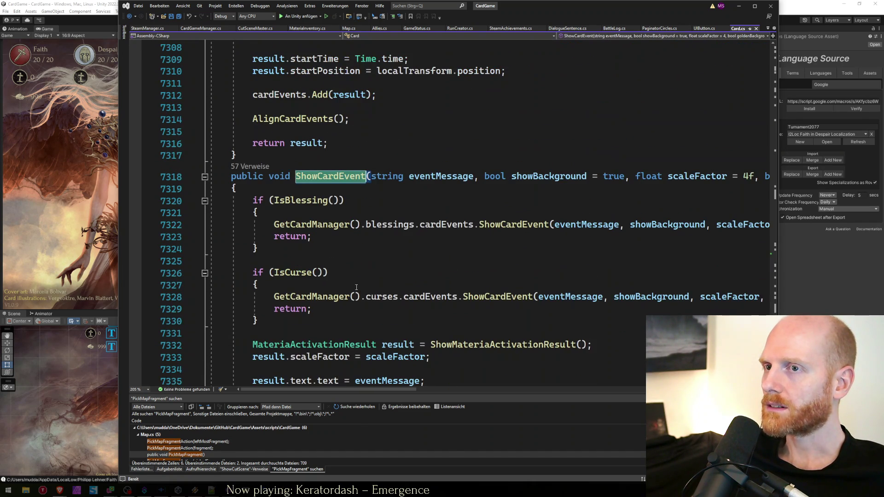
scroll(343, 316, down, 2)
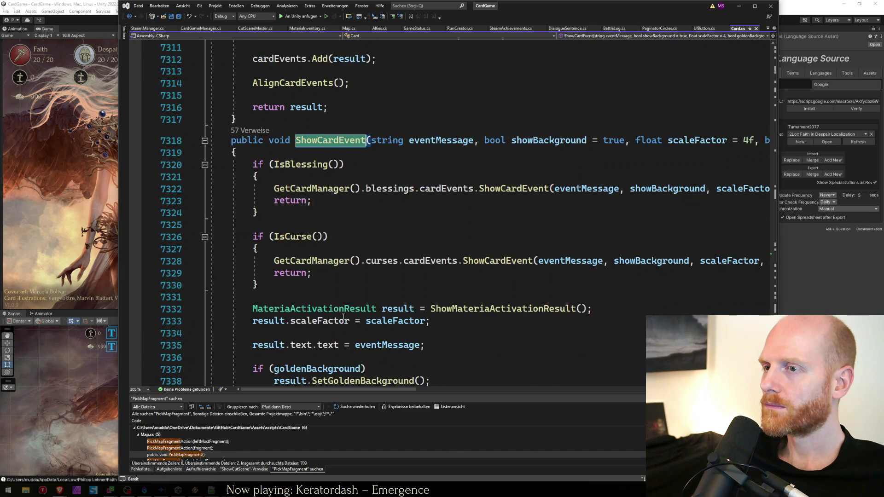
scroll(436, 317, down, 1)
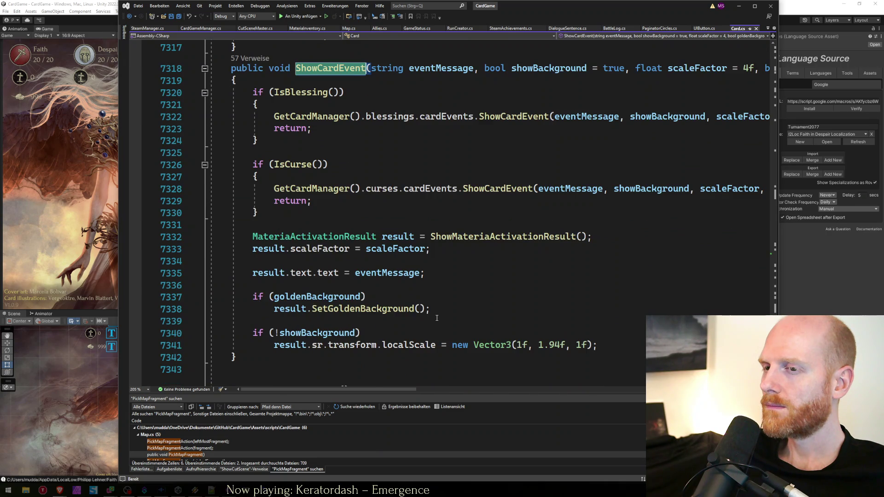
scroll(437, 318, up, 2)
key(ctrl+Tab)
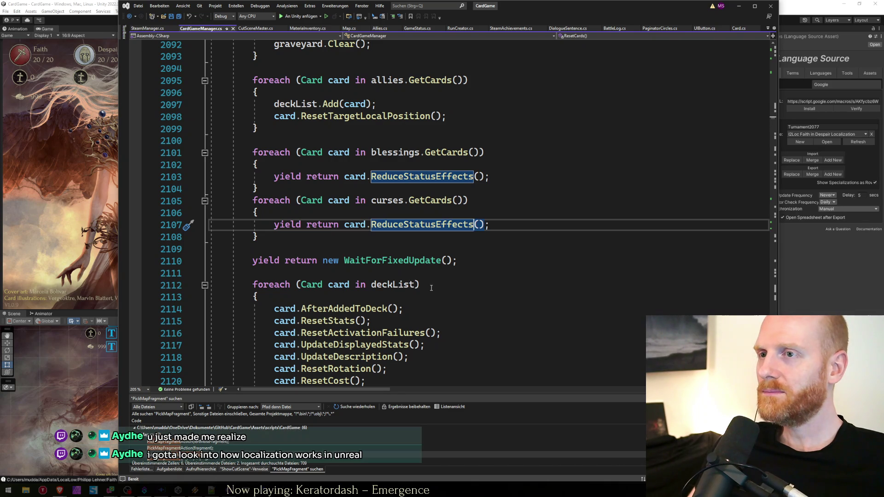
click(439, 232)
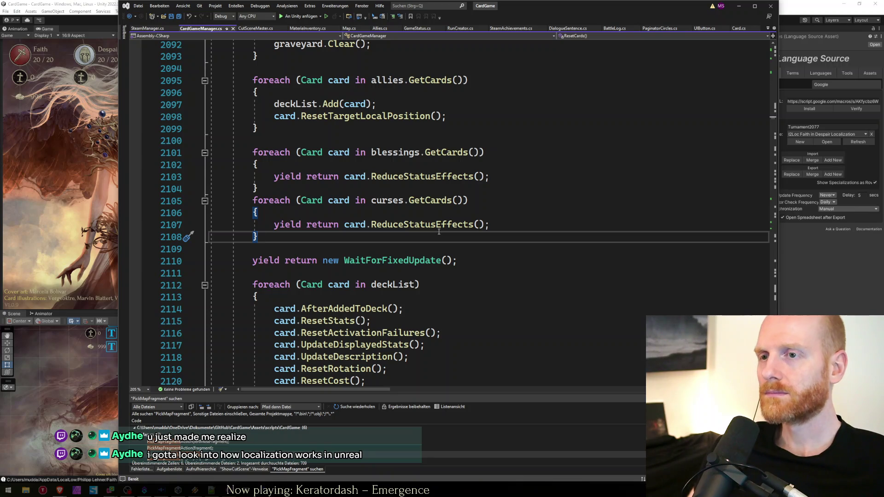
key(ctrl+minus)
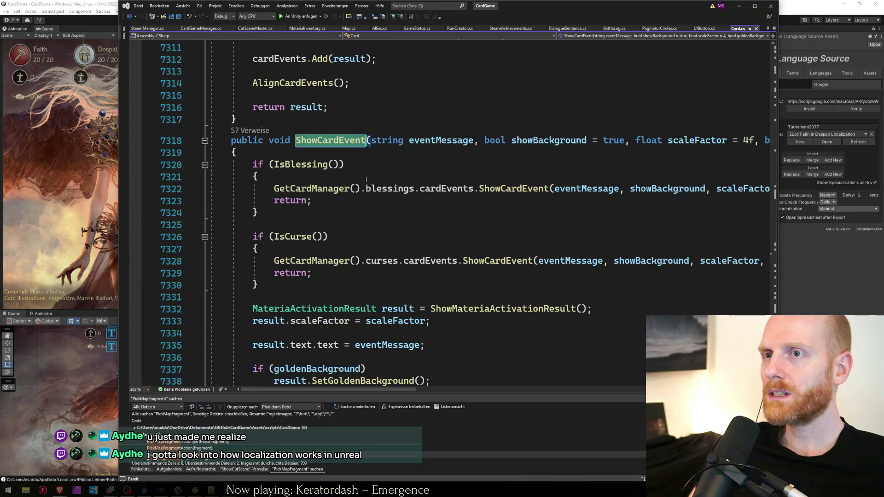
click(366, 179)
key(Down)
key(Down)
key(Down)
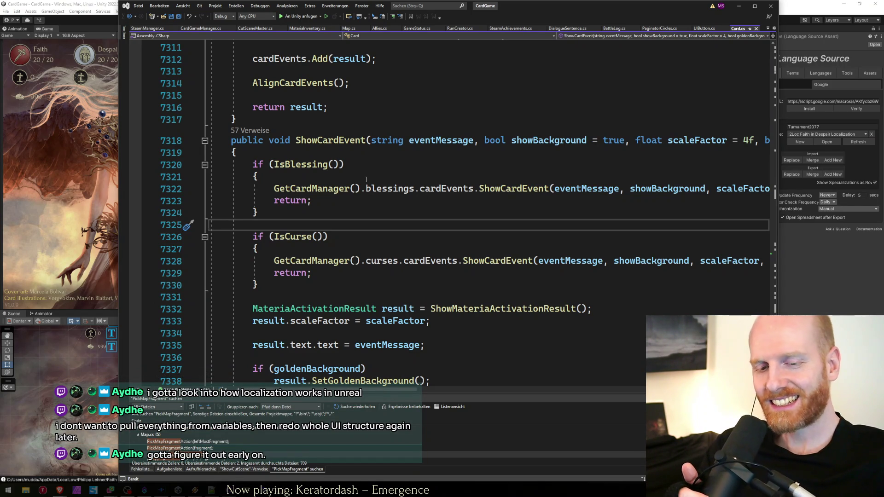
Examine ShowCardEvent's IsCurse() branch and blessing return around lines 7326–7328 without editing.
click(376, 234)
key(Up)
key(Up)
key(Down)
key(Down)
key(Down)
click(376, 235)
key(Down)
key(Down)
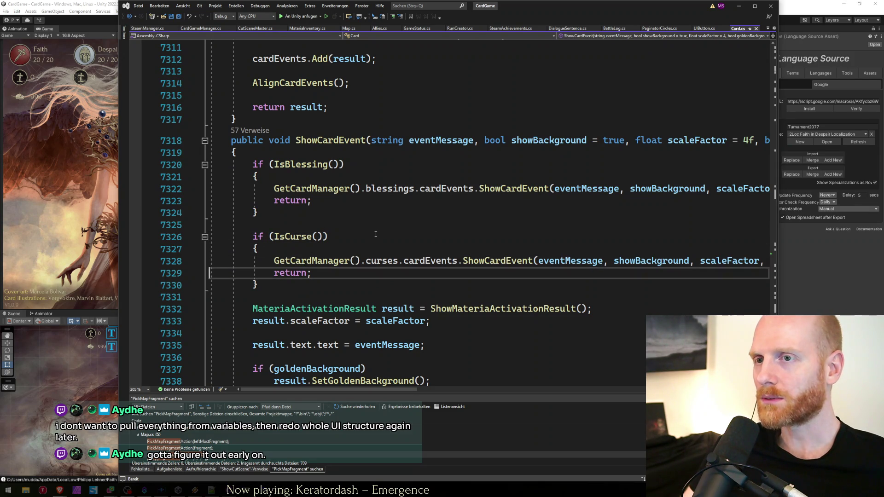
key(Down)
key(Up)
key(End)
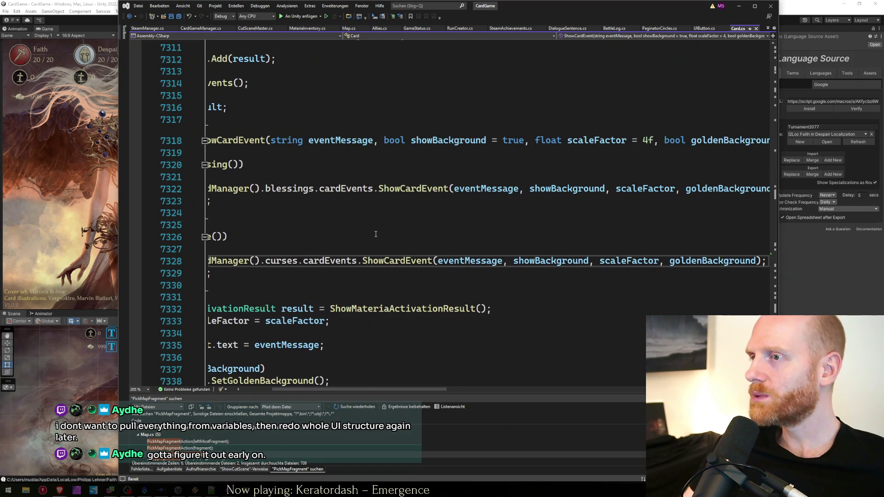
key(Home)
click(445, 252)
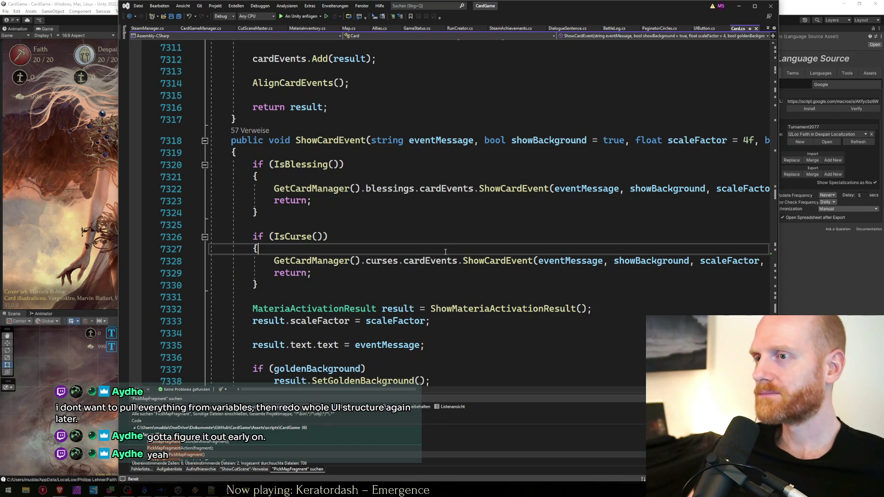
click(482, 261)
key(Down)
click(397, 249)
click(373, 237)
click(348, 226)
click(347, 201)
key(Down)
click(343, 249)
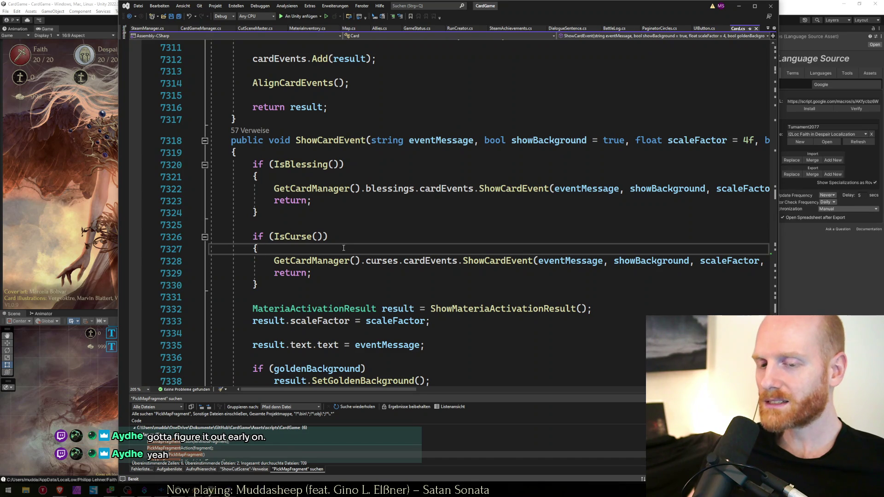
click(329, 234)
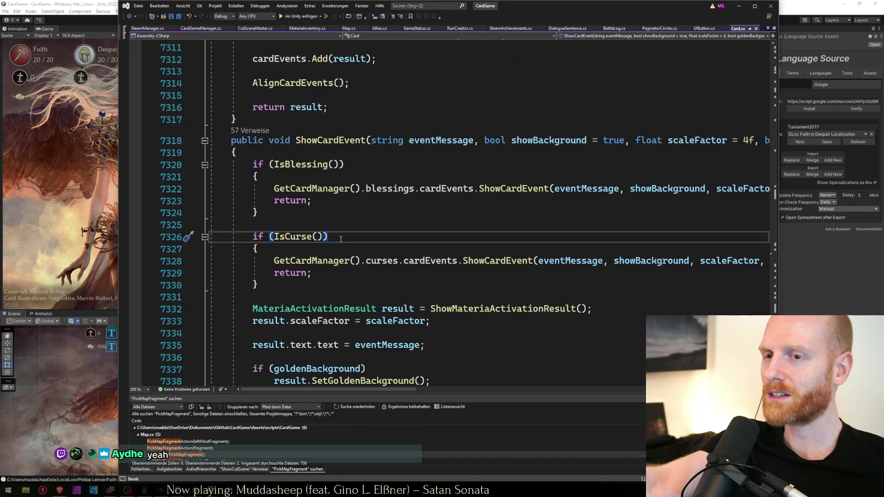
Select and review the curses ShowCardEvent line 7328, leaving it unchanged, then switch to Discord.
key(Down)
key(Down)
key(Down)
key(Down)
key(Up)
key(Up)
key(End)
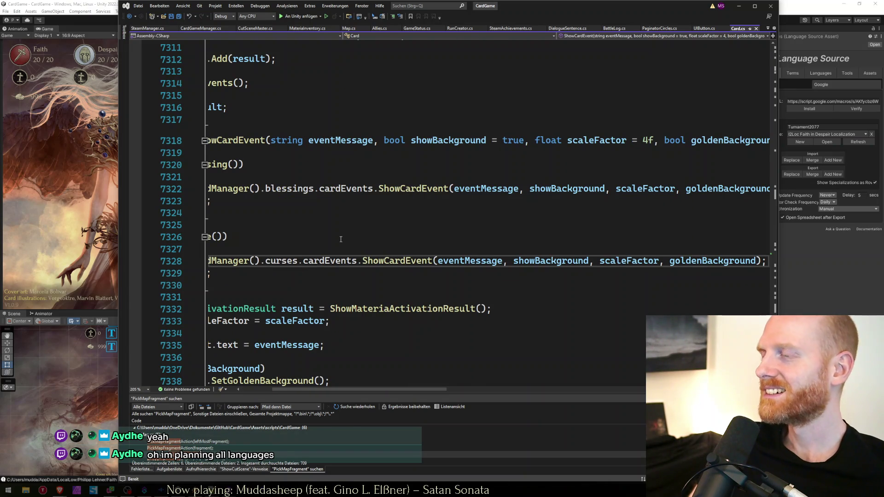
click(339, 236)
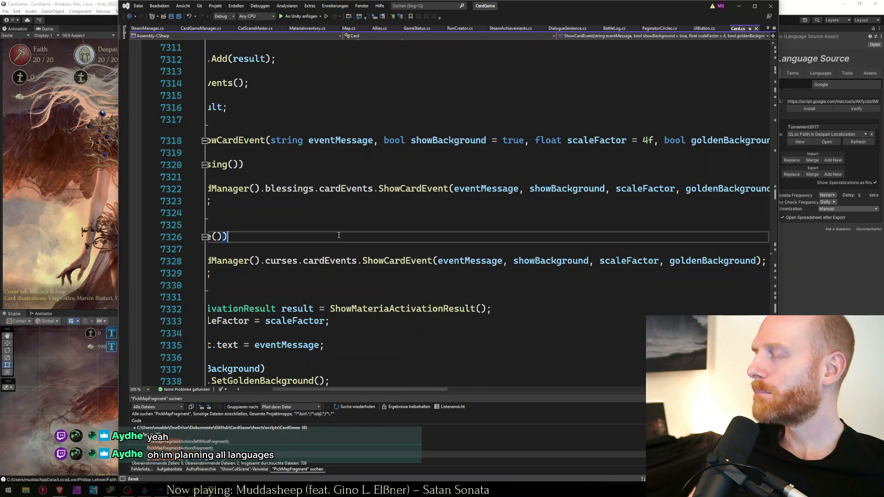
key(Down)
key(Down)
key(Down)
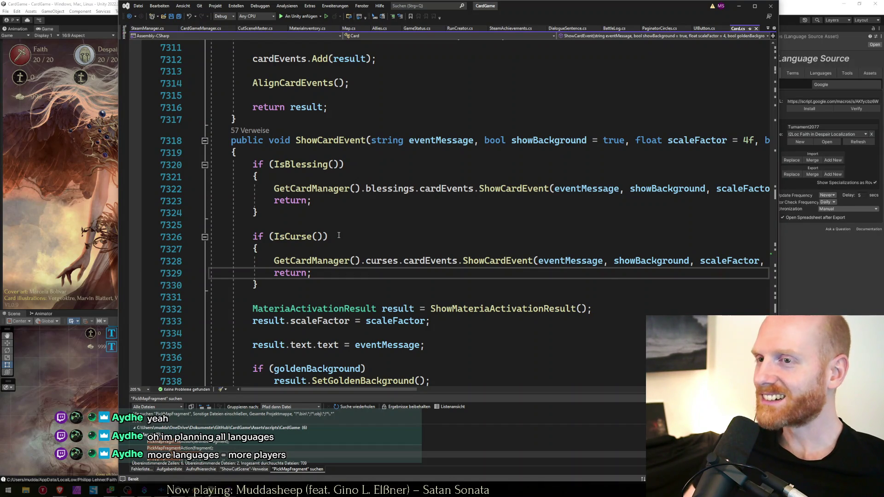
key(Down)
key(Down)
key(Up)
key(Up)
key(Up)
key(Down)
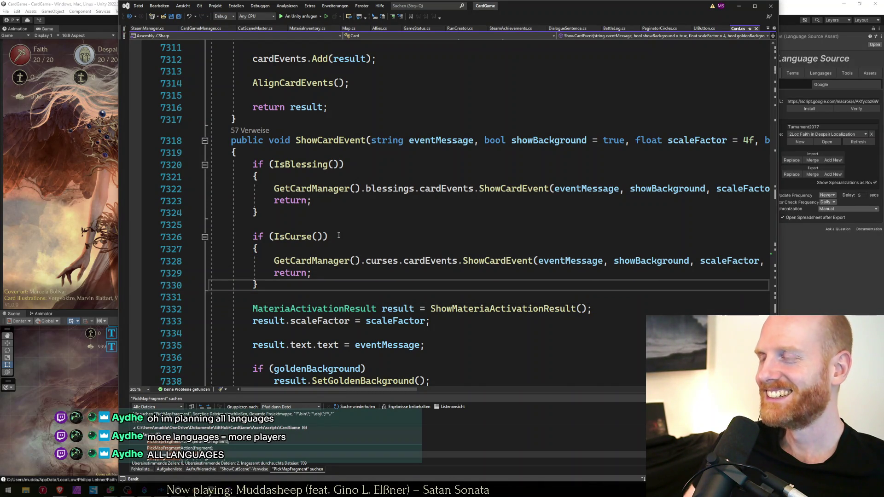
key(shift+Up)
key(Up)
key(Down)
key(shift+Down)
key(Down)
key(shift+Up)
key(Up)
key(shift+Down)
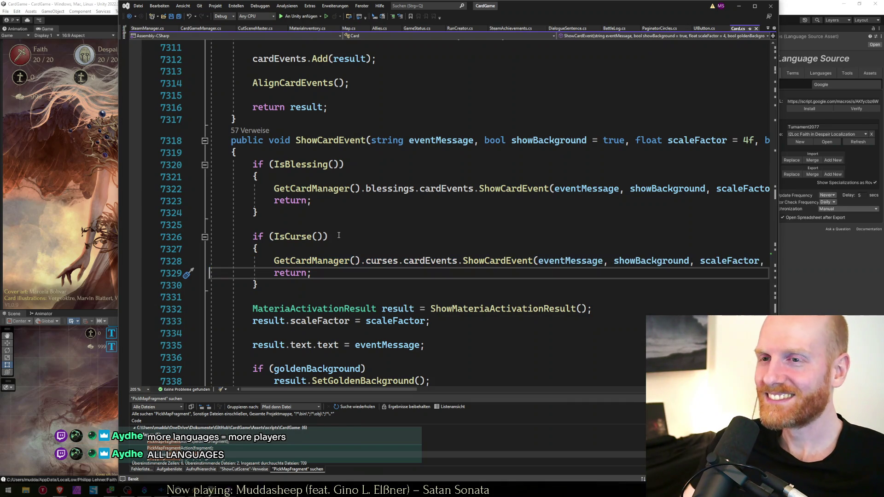
key(End)
key(Up)
key(Home)
key(Down)
key(Down)
key(Down)
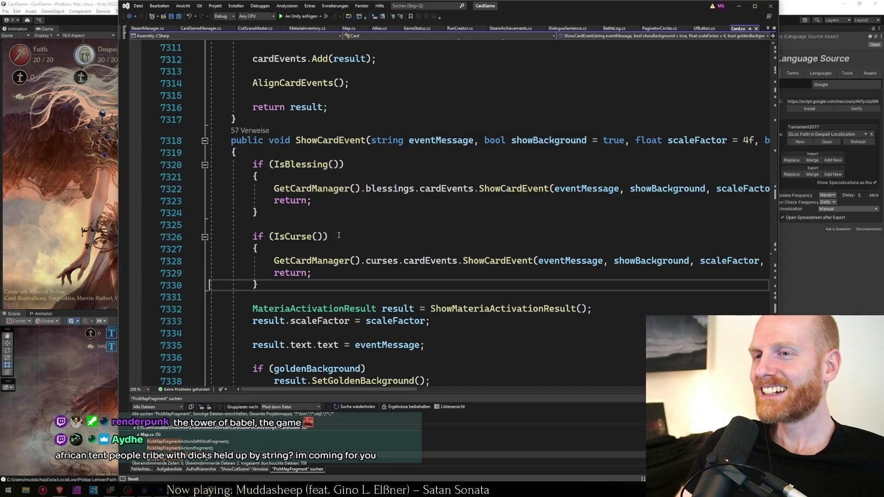
key(alt+Tab)
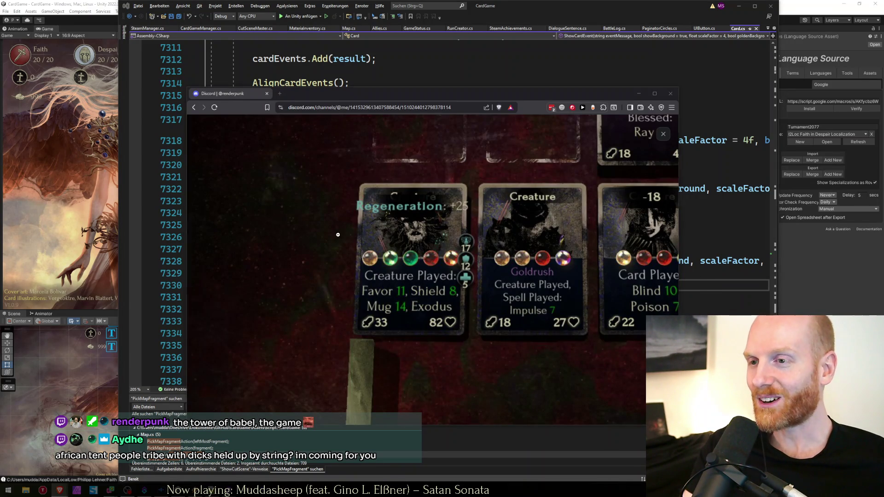
Search the web for 'dicey dungeons steam' in a new browser tab.
key(alt+Tab)
key(alt+Tab)
key(Tab)
key(Tab)
key(Tab)
key(Tab)
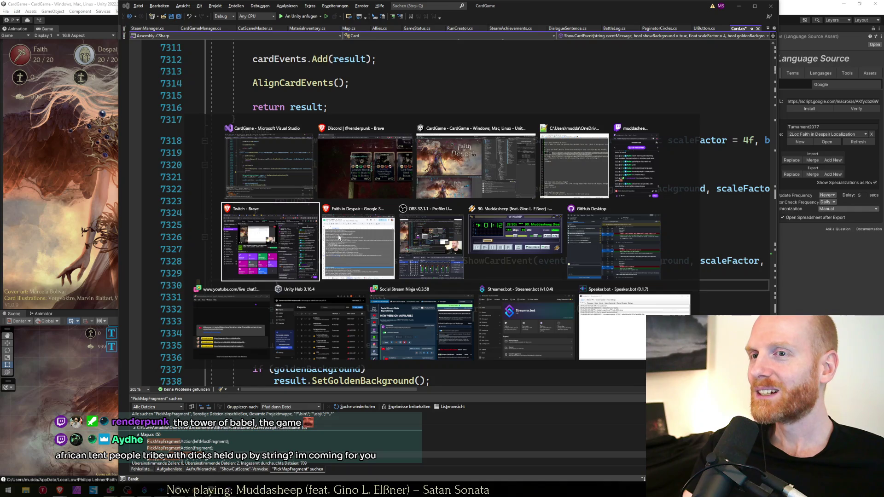
key(ctrl+t)
text(dice)
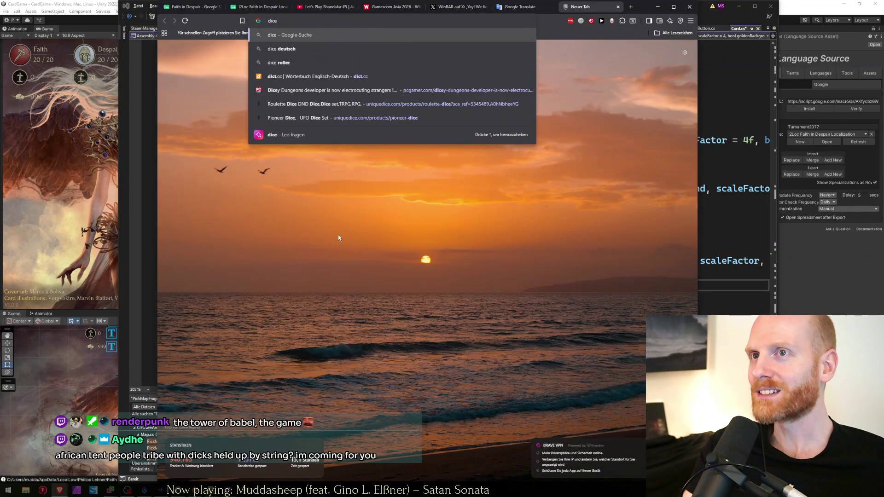
text(y dungeons steam)
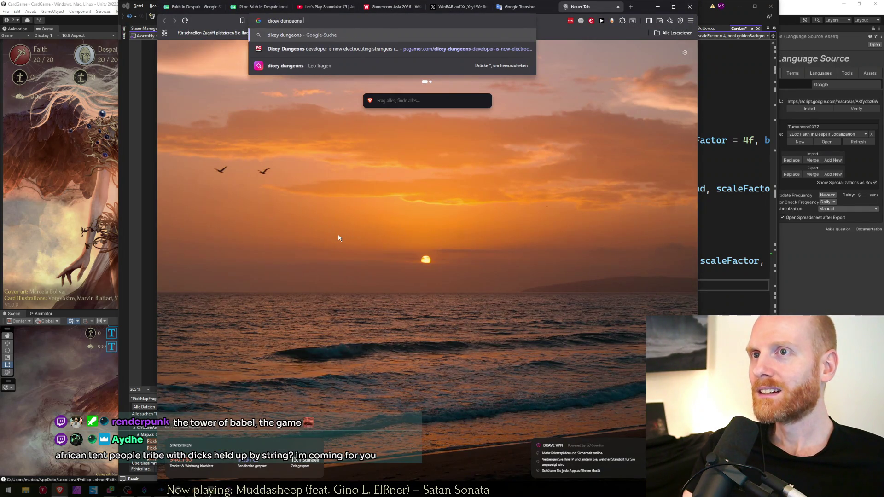
key(Return)
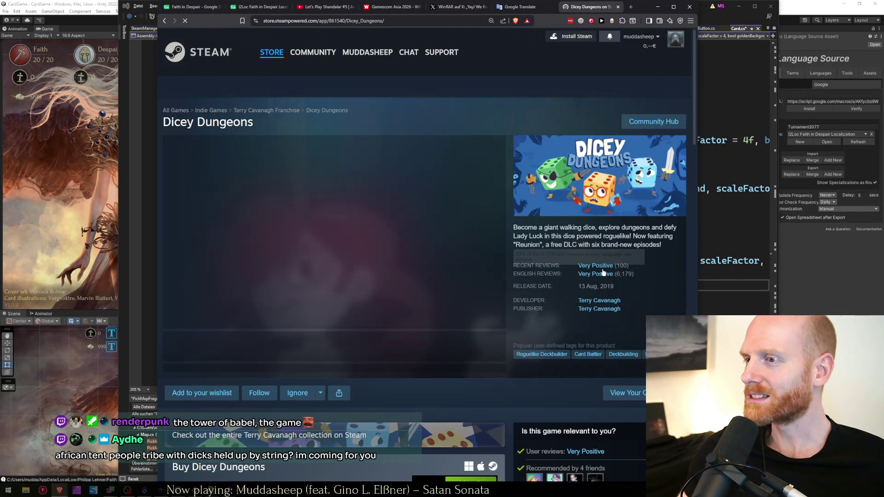
On the Dicey Dungeons store page, expand the table of all 19 supported languages.
scroll(549, 250, down, 8)
scroll(521, 227, down, 2)
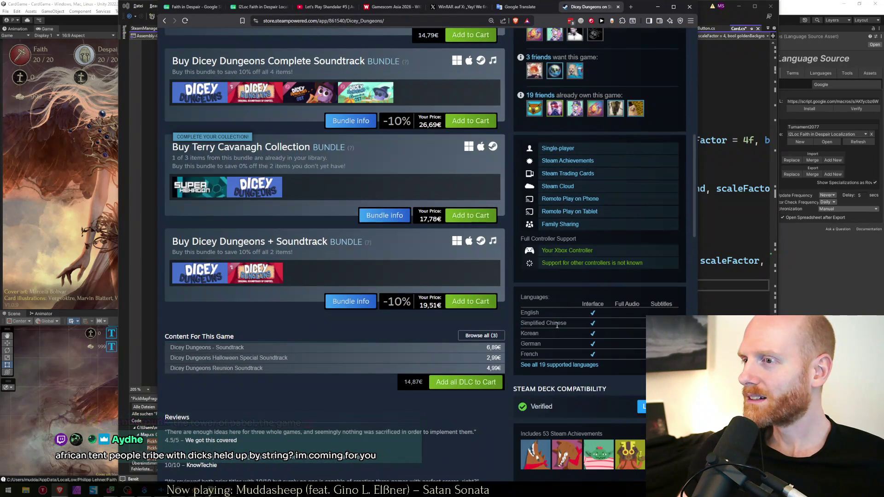
click(556, 364)
scroll(424, 253, down, 1)
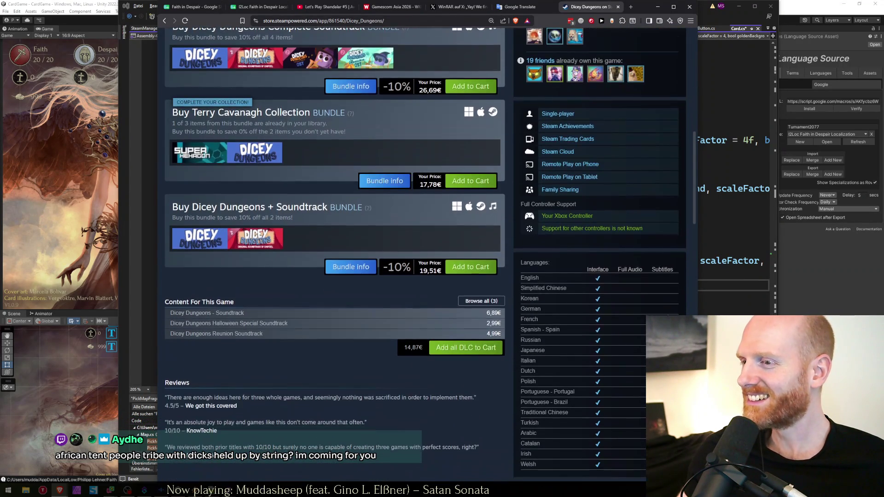
scroll(581, 408, down, 1)
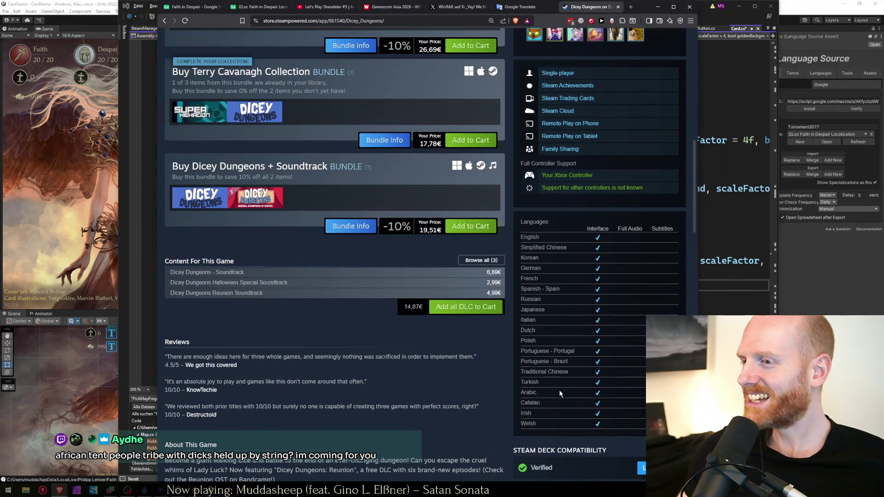
Select Catalan, Welsh and the Spanish - Spain to Arabic rows in the languages table.
double_click(536, 405)
click(531, 401)
double_click(534, 424)
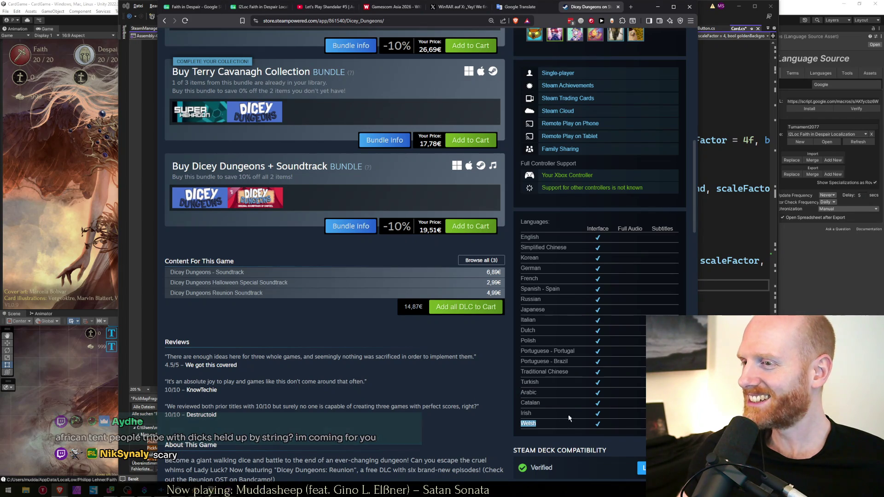
scroll(570, 417, down, 1)
mouse_move(538, 359)
mouse_down()
mouse_move(599, 283)
mouse_move(601, 256)
mouse_up()
mouse_move(580, 359)
mouse_down()
mouse_move(540, 344)
mouse_move(542, 258)
mouse_move(557, 350)
mouse_move(540, 256)
mouse_up()
click(543, 328)
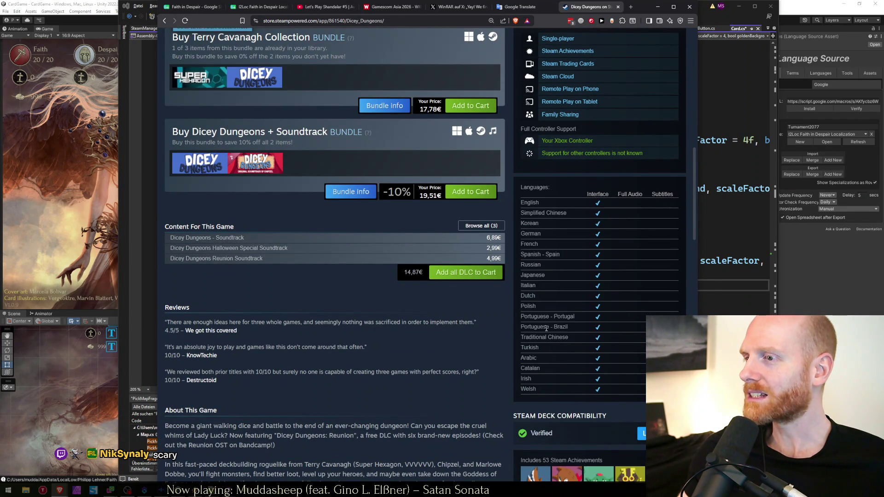
Select the Japanese-to-Irish and Welsh-Irish language rows, then bring up the Faith in Despair spreadsheet.
scroll(543, 328, down, 1)
drag(547, 353, 558, 251)
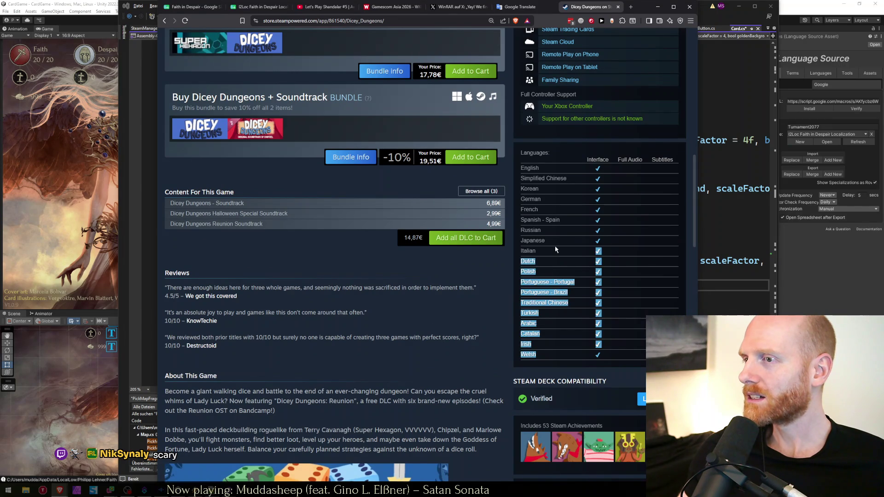
click(554, 377)
drag(549, 362, 552, 277)
drag(563, 234, 560, 349)
click(560, 349)
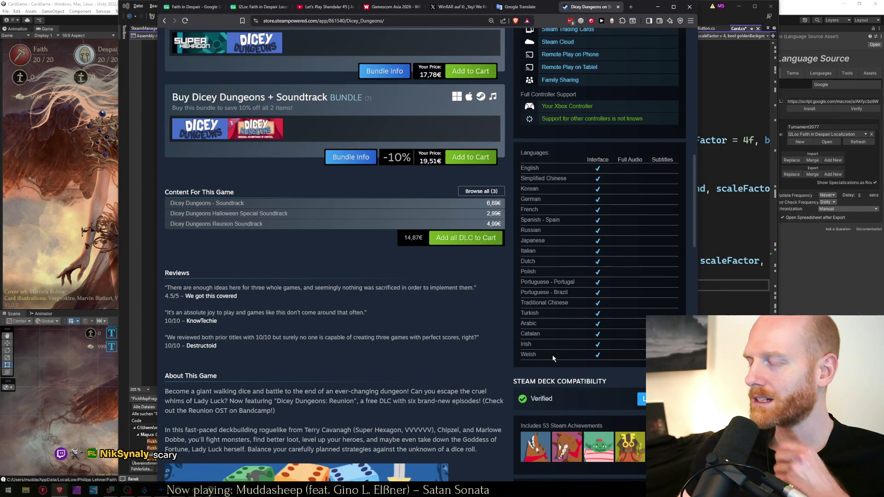
drag(549, 360, 566, 341)
click(563, 357)
click(564, 360)
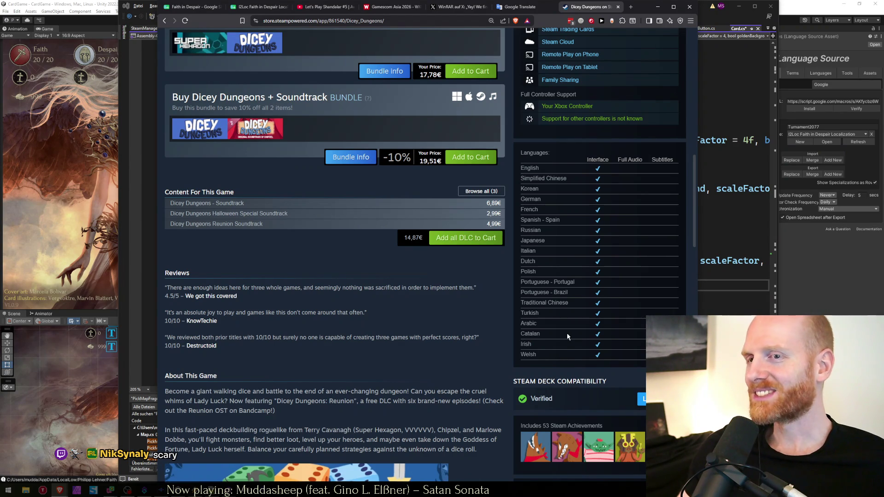
key(ctrl+1)
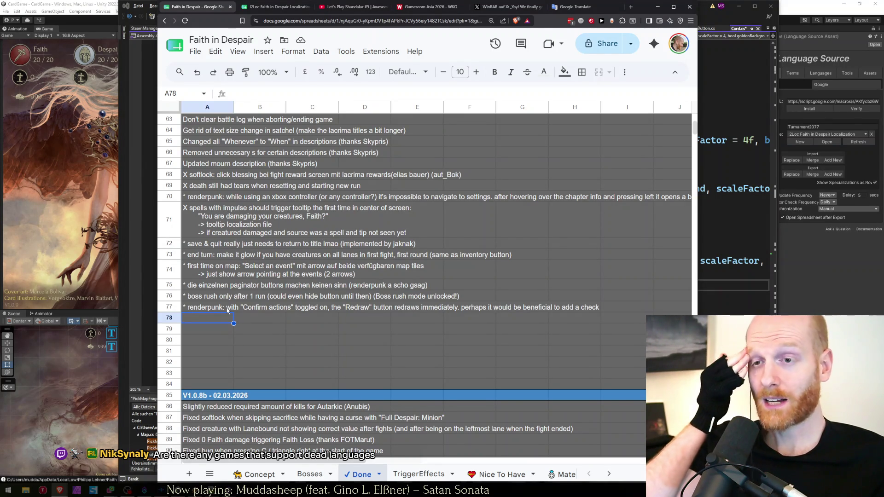
Select row 77's to-do entry, then return to Visual Studio to fix the brace indent.
click(227, 308)
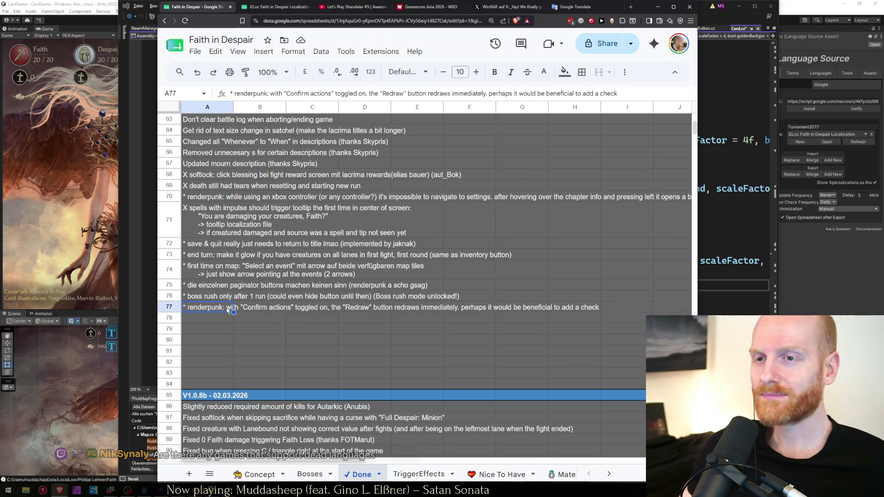
key(alt+Tab)
key(BackSpace)
Retype the IsCurse closing brace, save Card.cs, and check the curses loop braces in CardGameManager.cs.
text(})
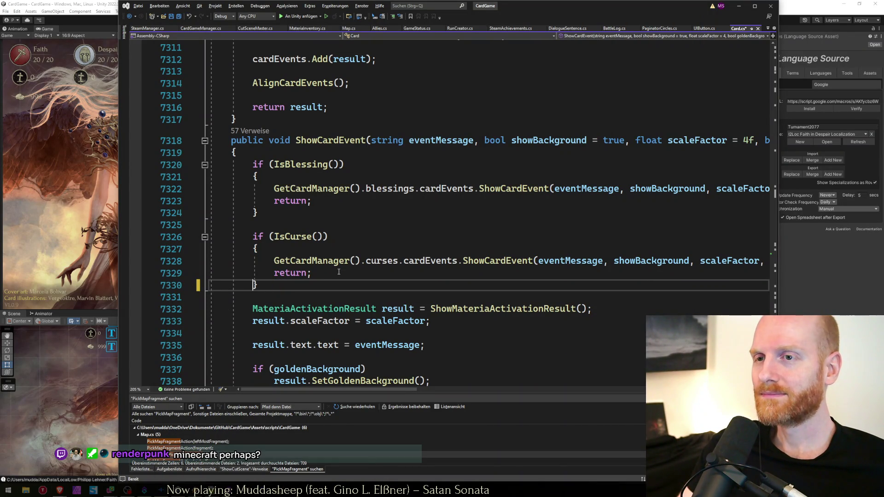
key(ctrl+s)
key(ctrl+Tab)
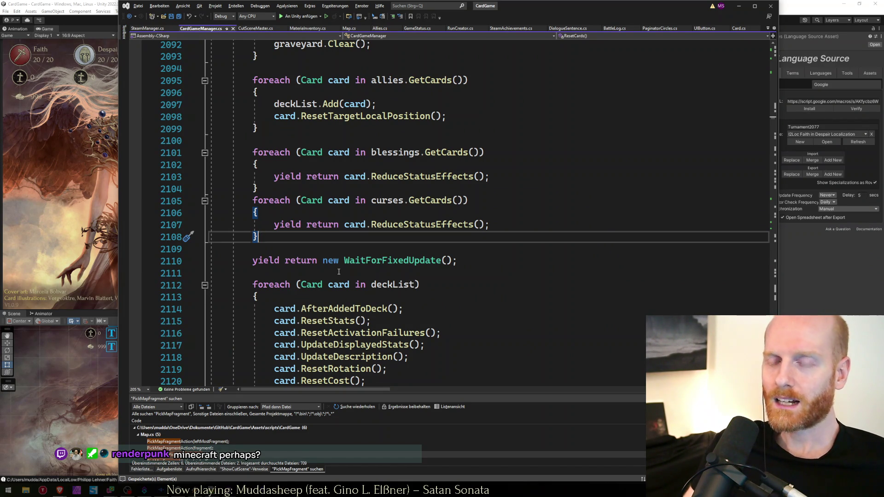
key(Down)
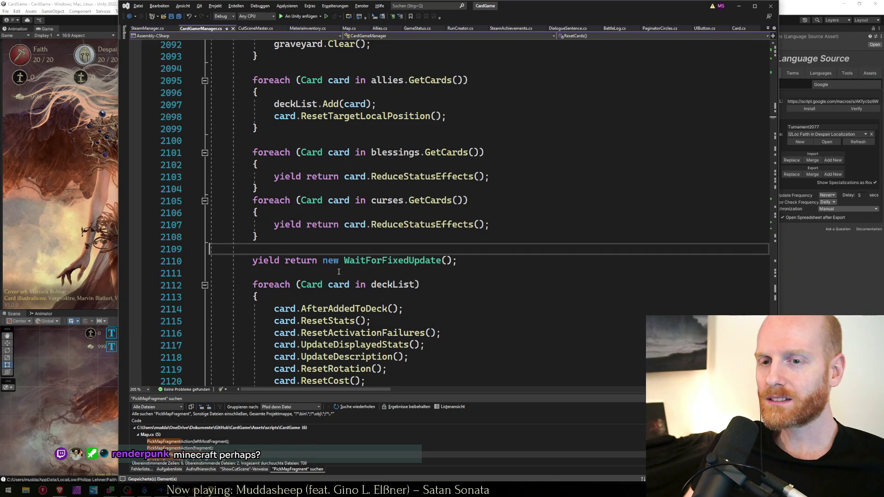
key(Up)
key(Down)
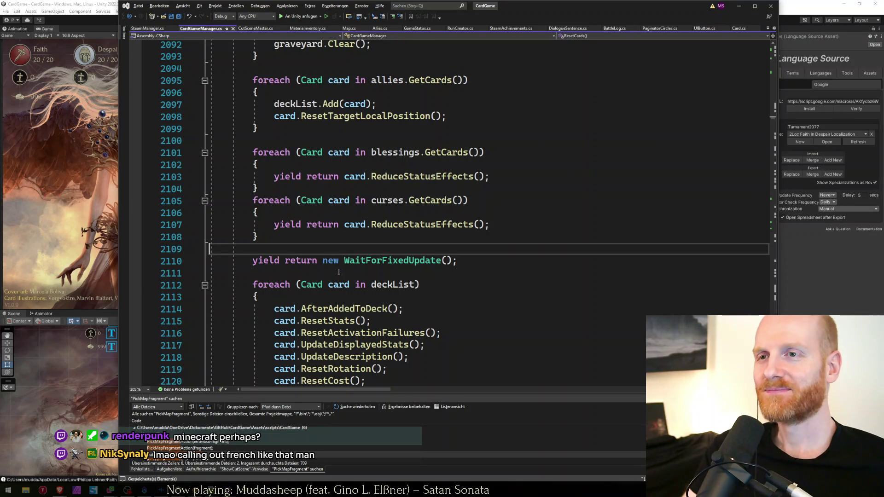
key(alt+Tab)
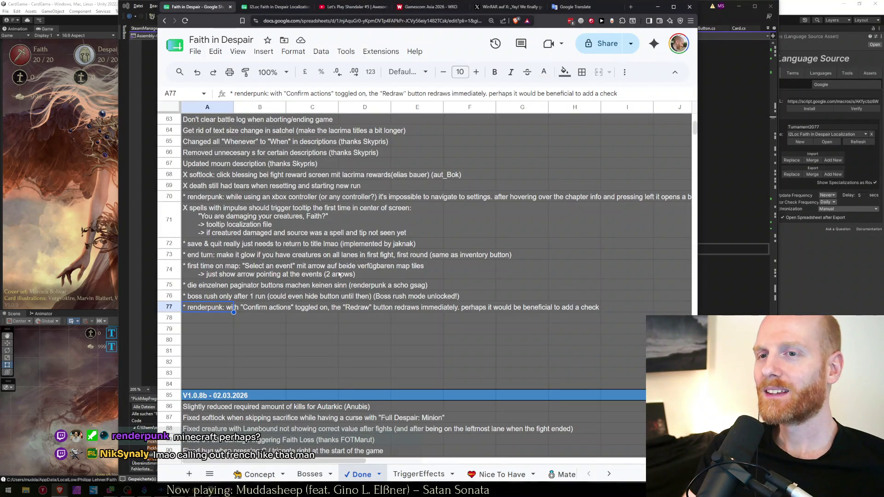
Glance at the worksheet.txt notes in Notepad++ and go back to CardGameManager.cs.
key(alt+Tab)
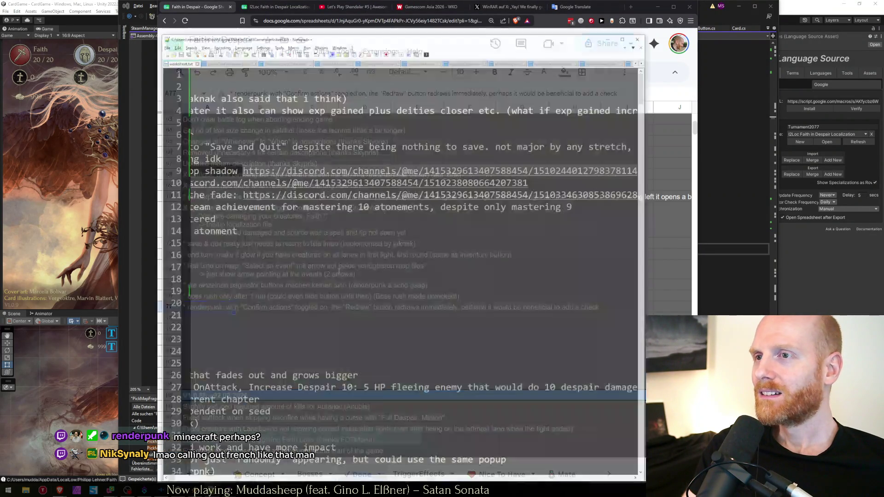
key(Home)
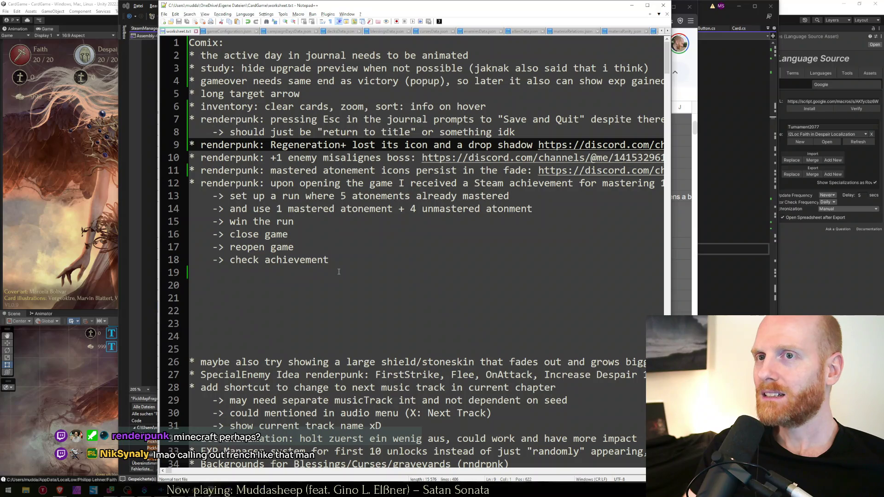
key(alt+Tab)
key(Tab)
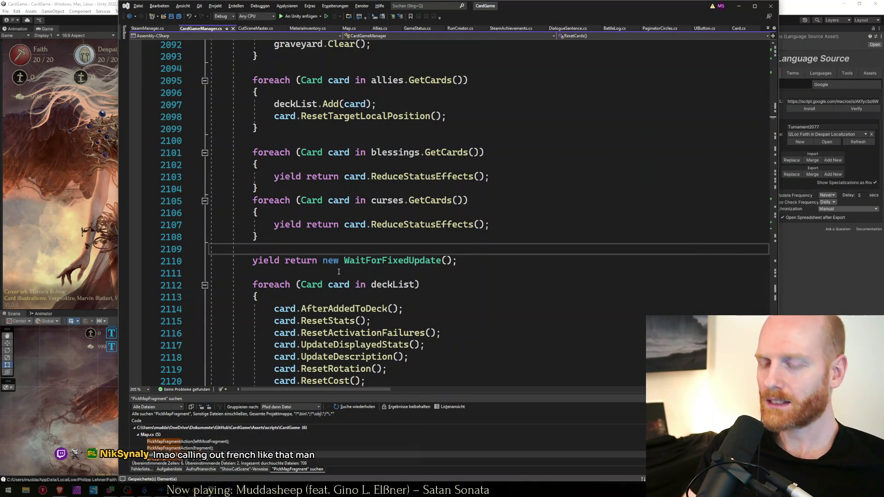
Find InvokeStatusEffects in CardGameManager.cs and jump to its definition.
key(ctrl+f)
text(invokestat)
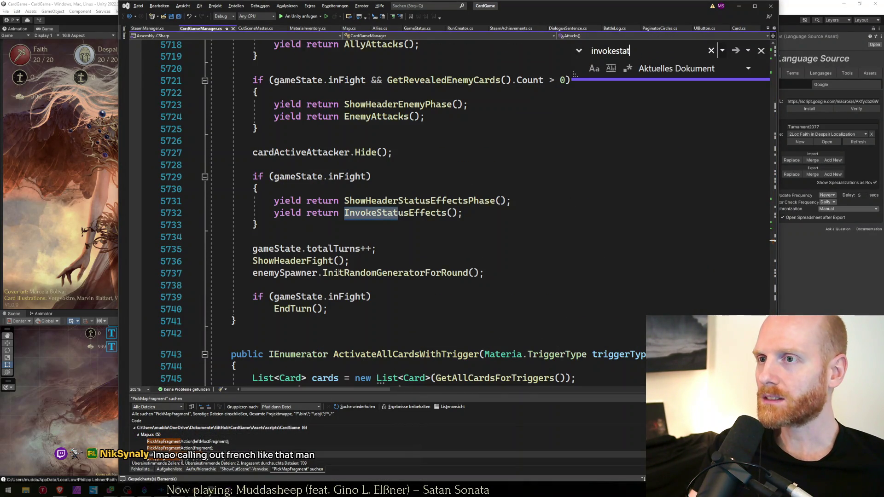
key(Escape)
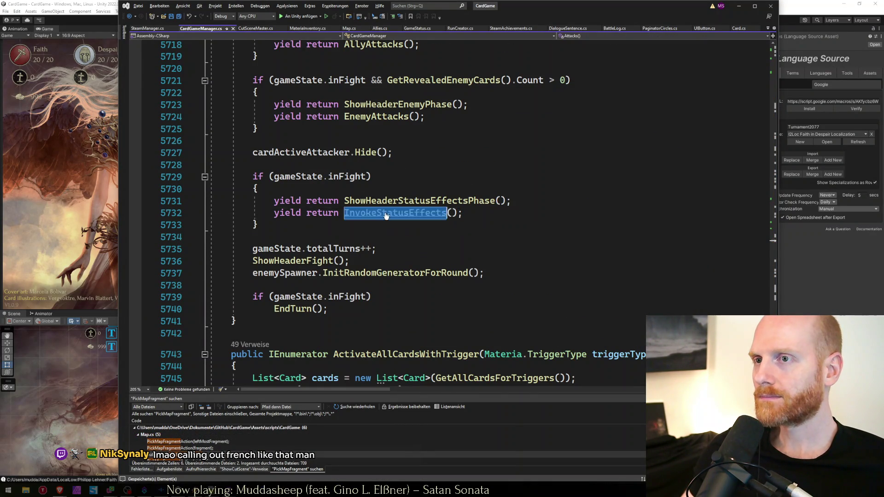
key(F12)
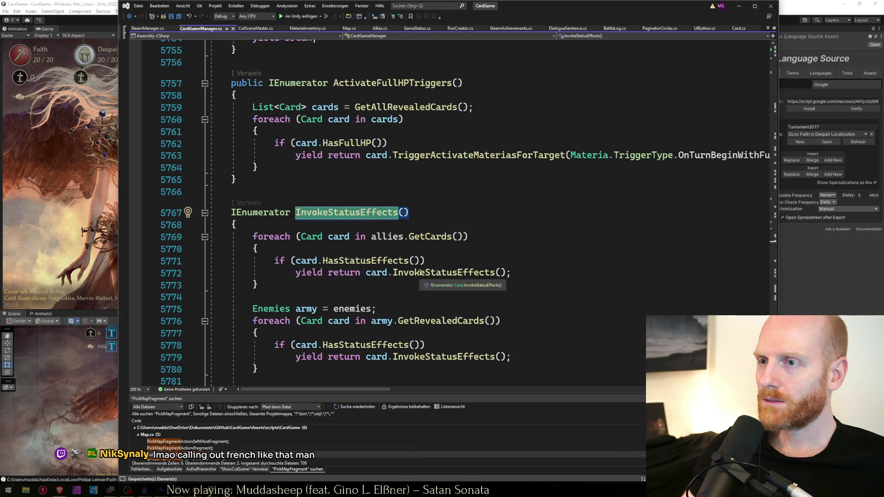
click(420, 273)
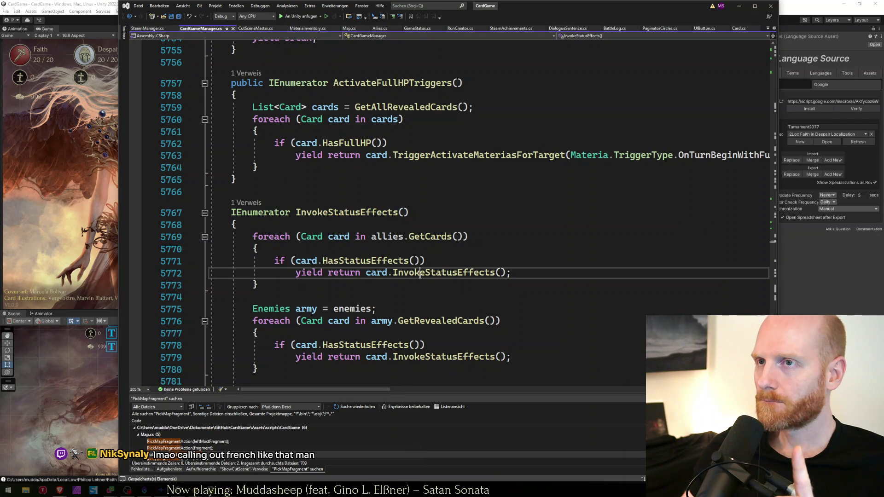
In Card.cs, follow InflictPoison through to the InflictStatusEffect definition.
key(ctrl+Tab)
text(inflictpoi)
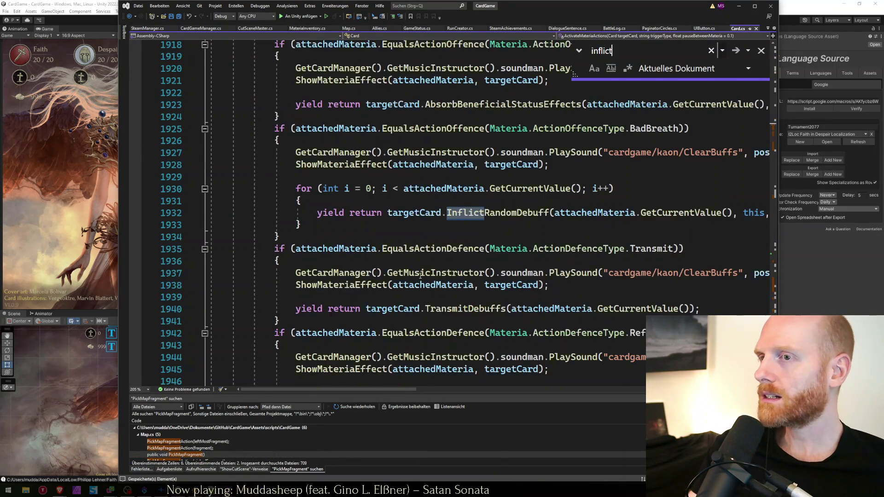
key(Escape)
double_click(450, 260)
key(F12)
double_click(374, 237)
key(F12)
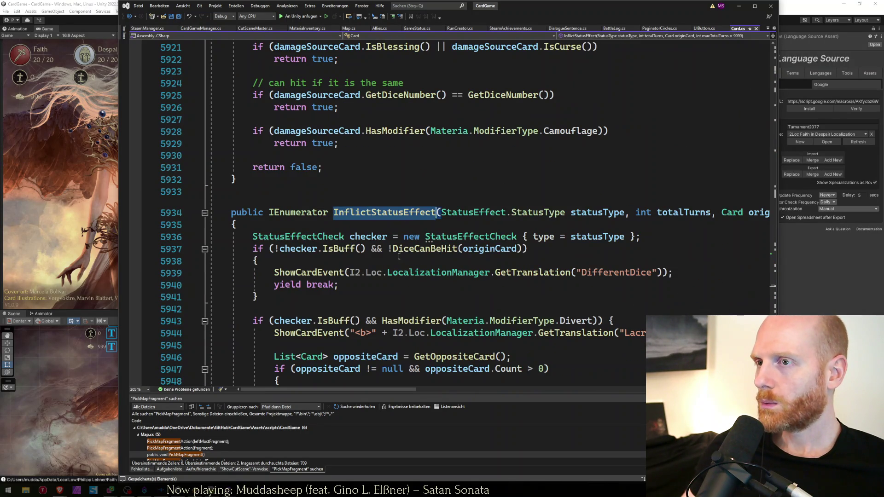
Select the yield break statement in InflictStatusEffect's first check block.
click(359, 260)
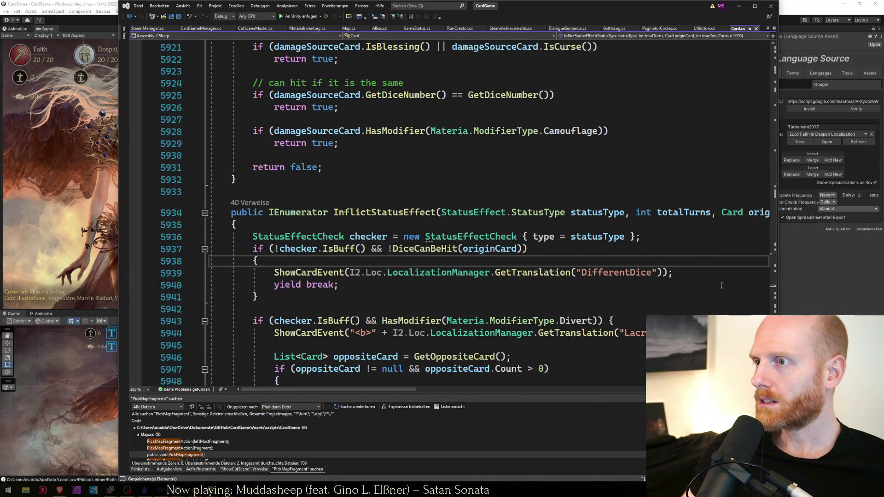
key(Down)
key(Down)
key(Home)
key(ctrl+shift+Right)
key(ctrl+shift+Right)
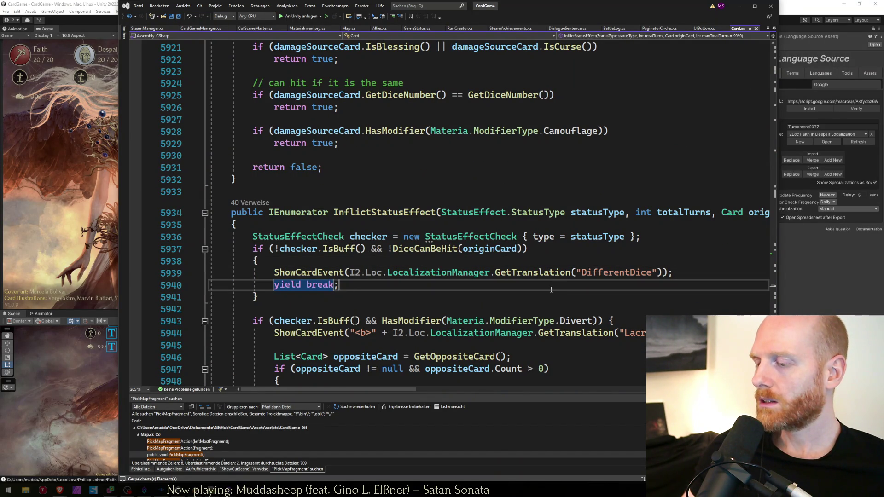
List all 40 references to InflictStatusEffect with Alle Verweise suchen.
key(ctrl+Tab)
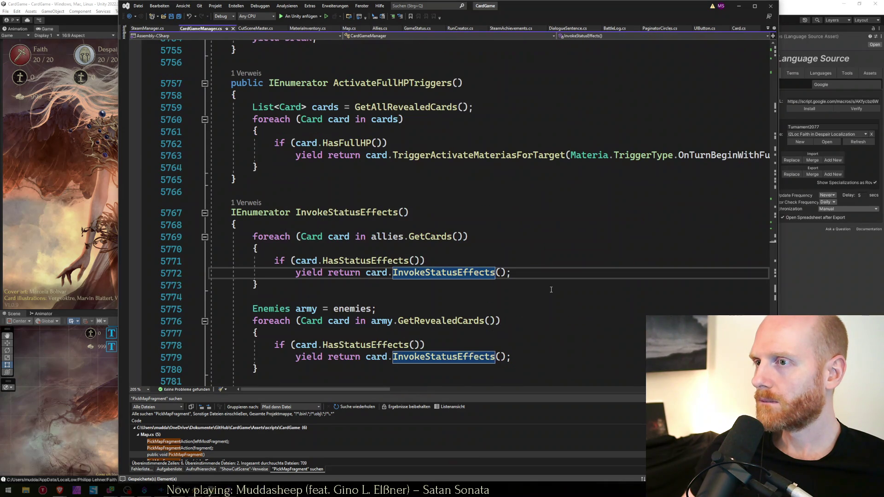
key(ctrl+Tab)
click(378, 212)
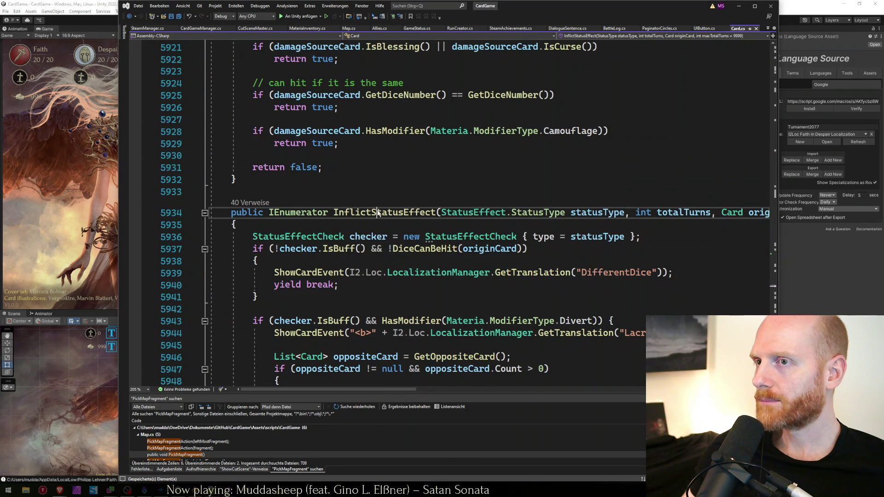
right_click(378, 212)
click(399, 270)
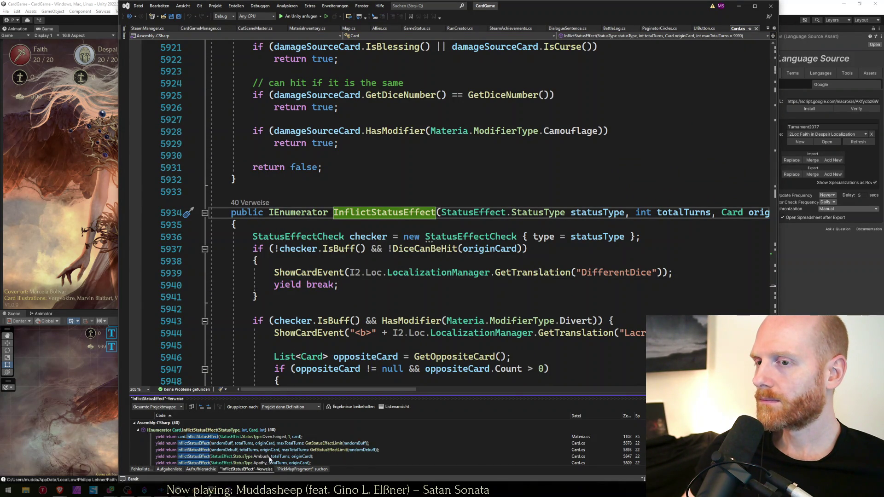
From the Ambush reference in InflictShadow, jump to InflictStatusEffect and read through its body.
double_click(265, 454)
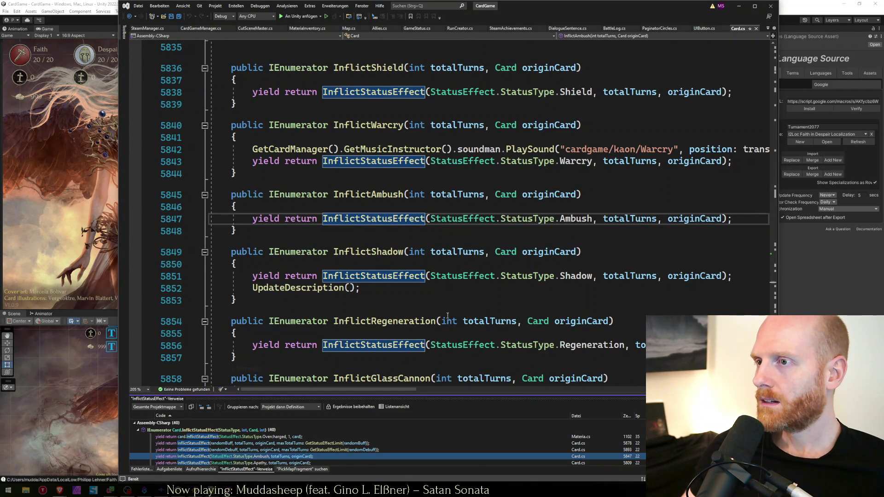
double_click(380, 276)
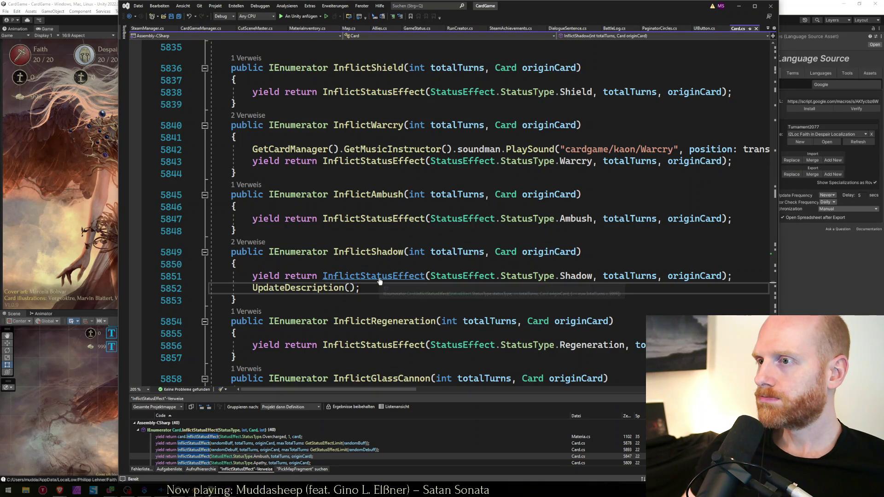
key(F12)
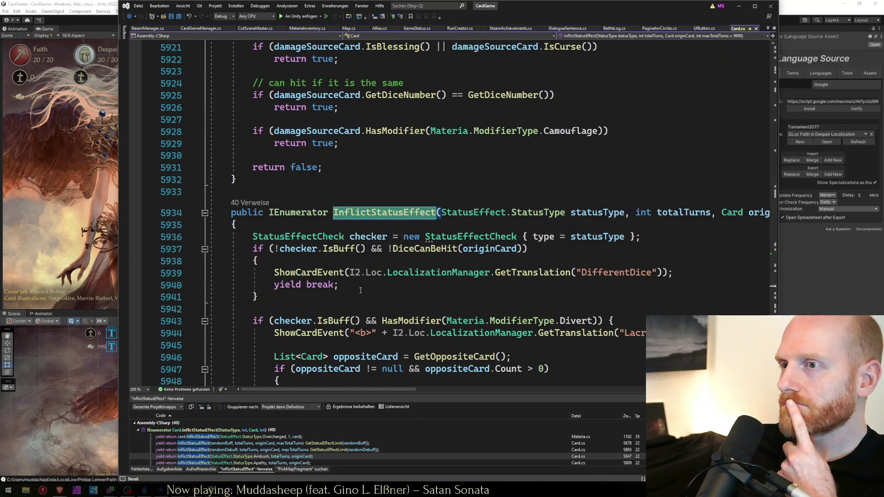
scroll(361, 290, down, 4)
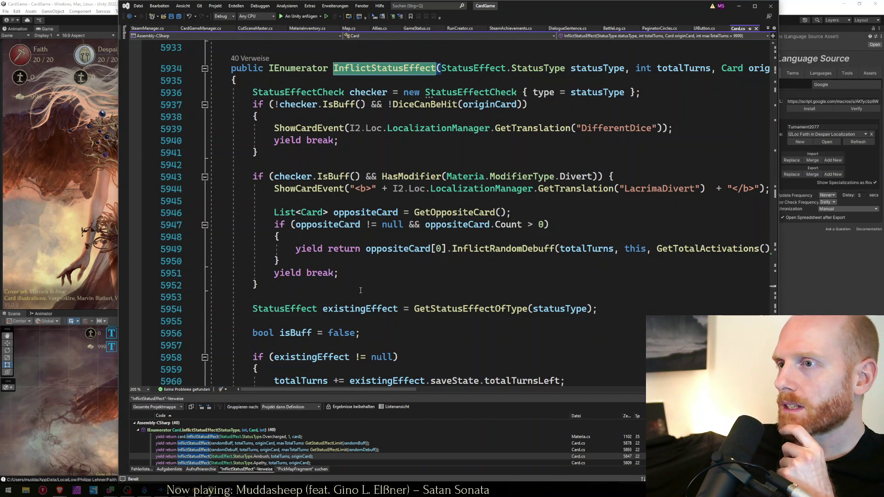
click(479, 309)
scroll(460, 311, down, 4)
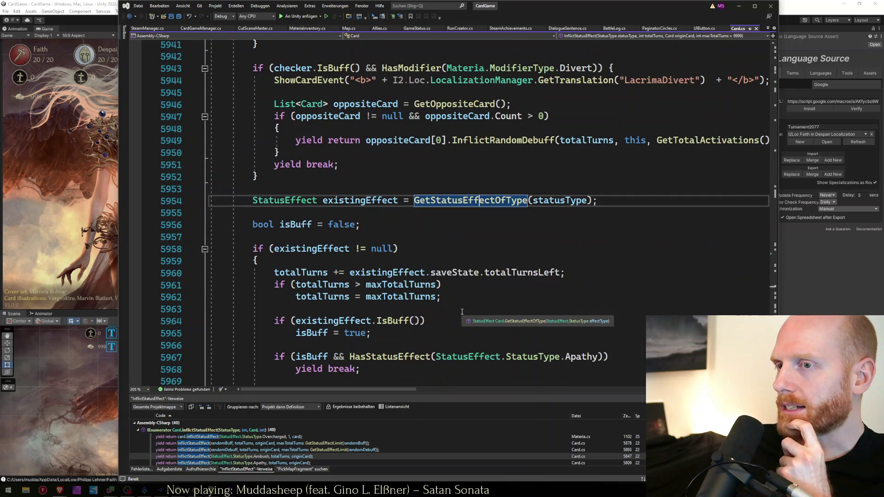
scroll(460, 311, down, 2)
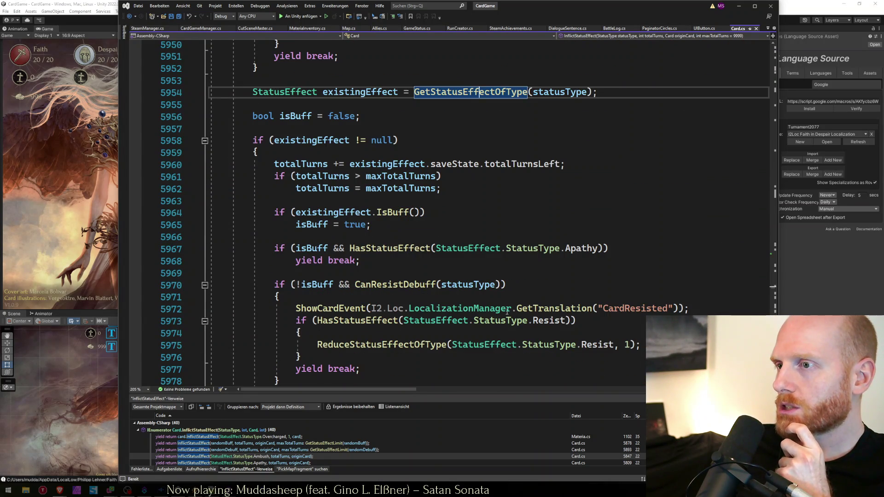
click(520, 308)
scroll(347, 272, down, 3)
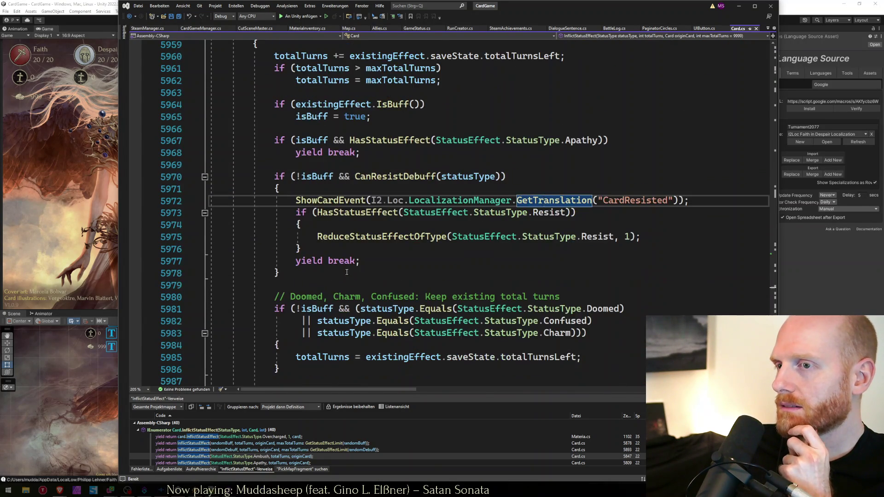
scroll(347, 272, down, 2)
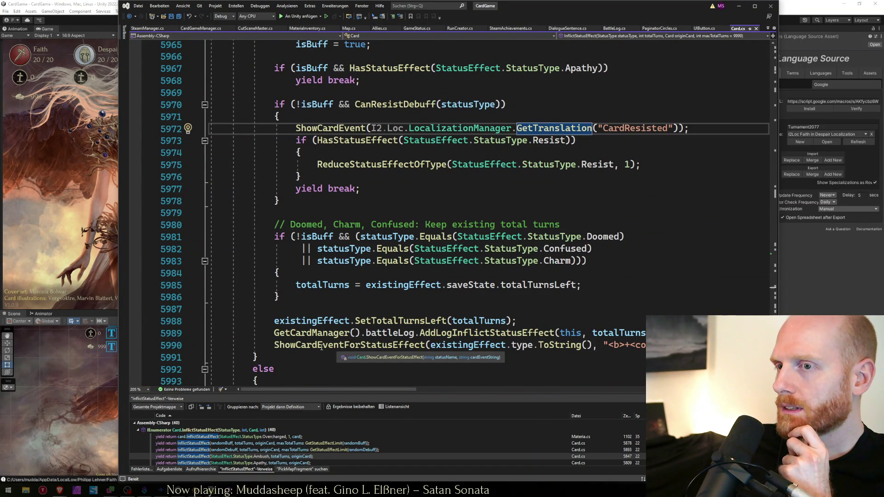
Select the ShowCardEventForStatusEffect call on line 5990 and jump to its definition.
click(360, 346)
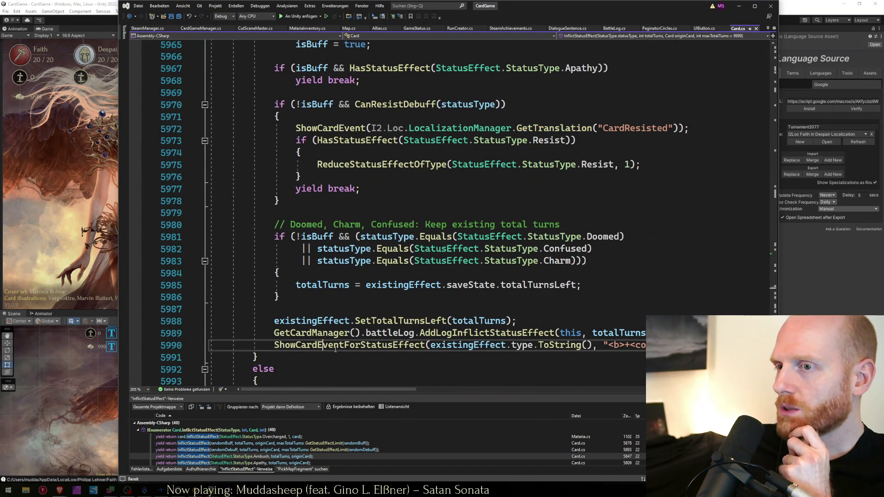
double_click(363, 346)
click(364, 347)
key(Home)
key(shift+End)
scroll(364, 350, left, 5)
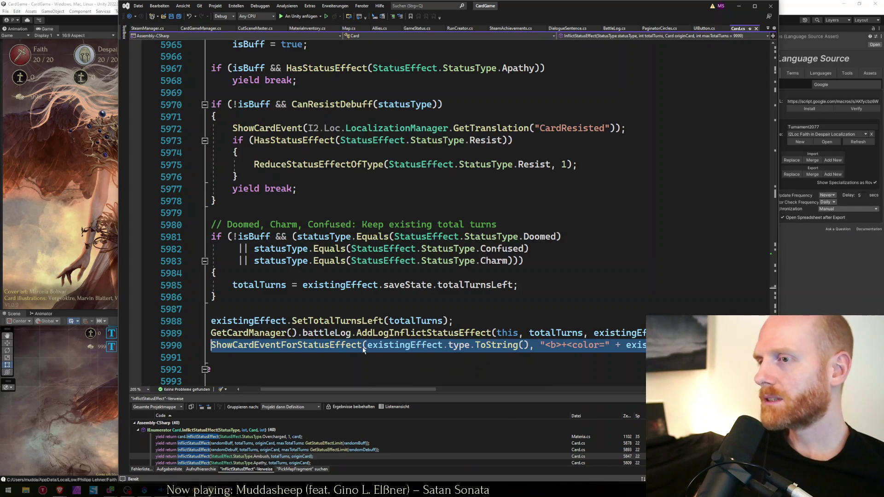
click(363, 348)
scroll(363, 348, left, 3)
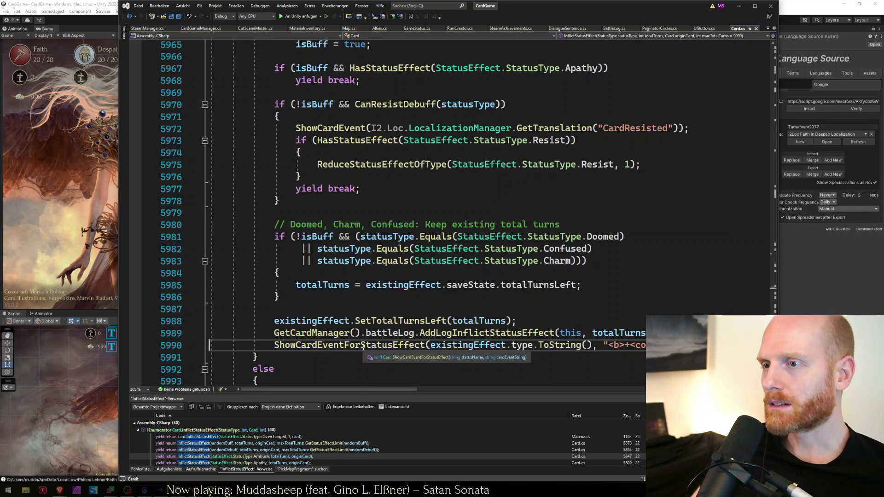
ctrl+click(363, 347)
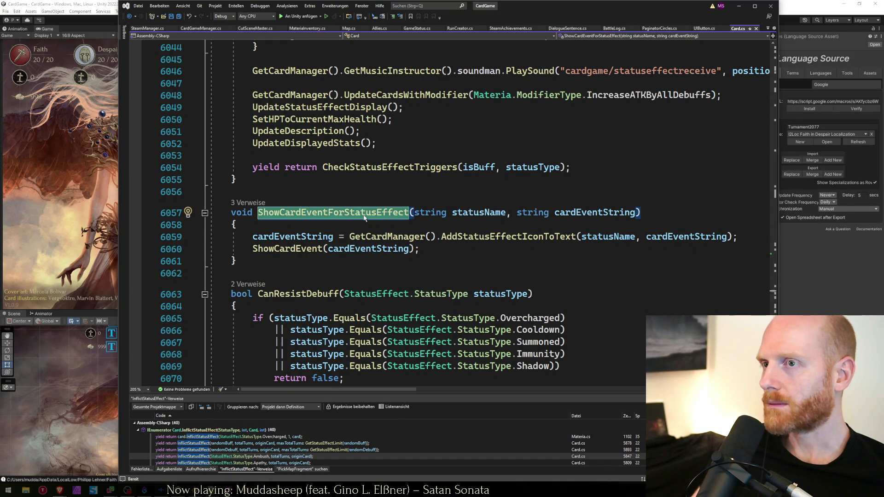
Search Card.cs for 'heal(' and go to the Heal method definition.
click(455, 251)
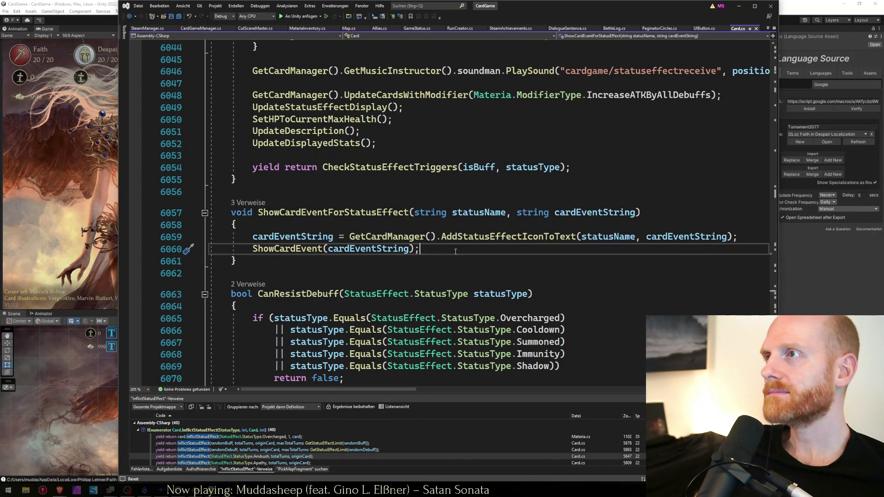
key(ctrl+f)
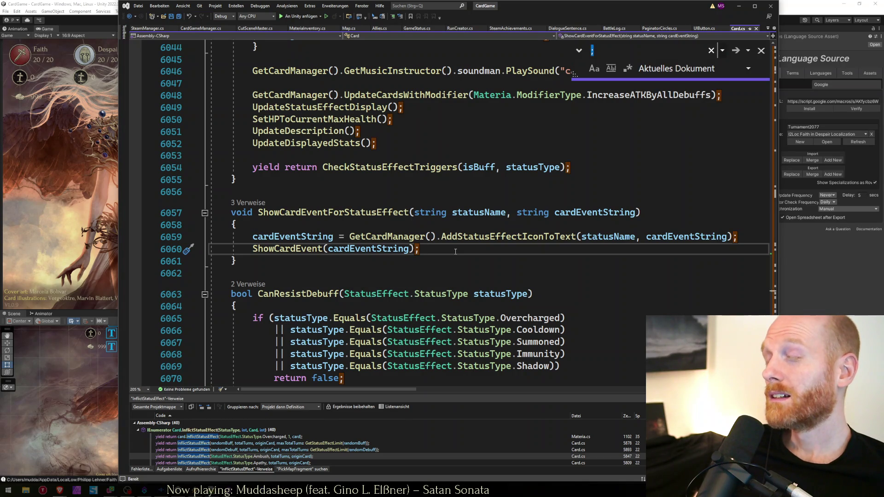
text(heal()
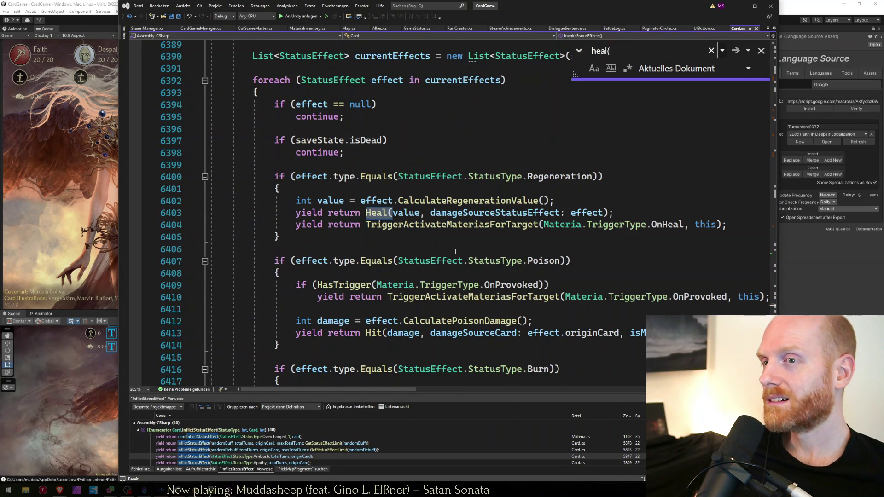
key(Escape)
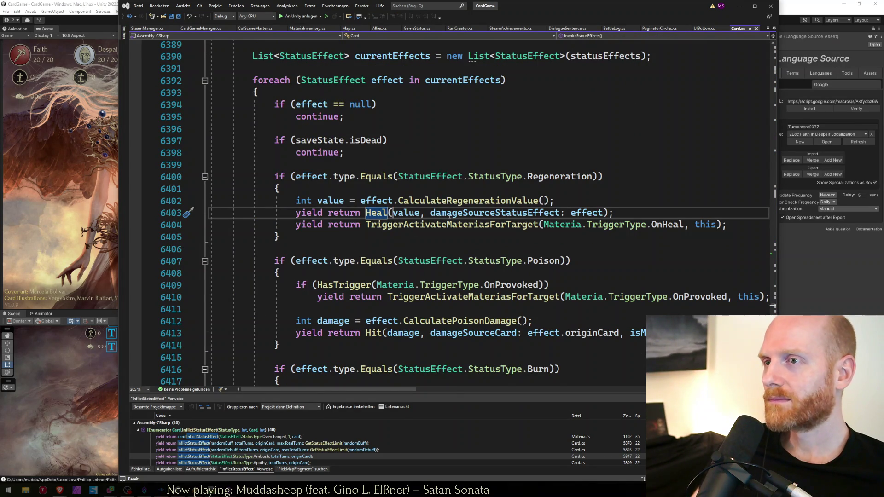
ctrl+click(375, 213)
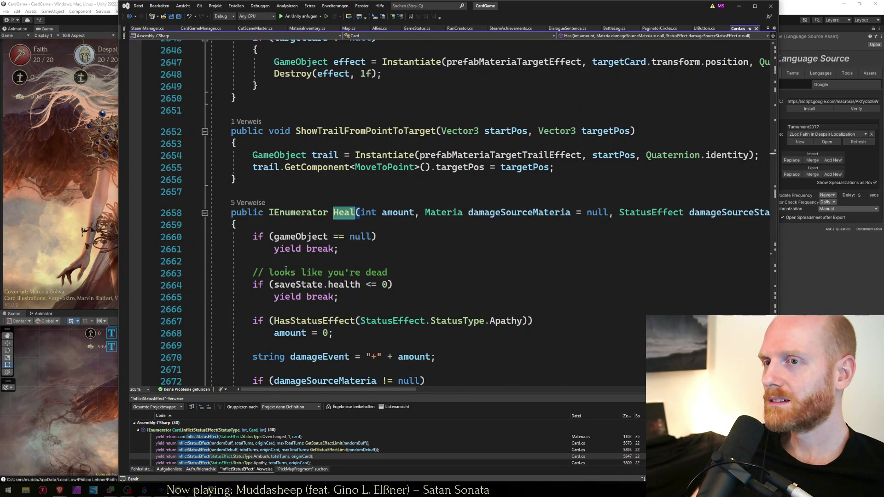
Insert a new line 2680 above ShowCardEvent and begin typing 'if (damage'.
scroll(286, 271, down, 5)
click(356, 250)
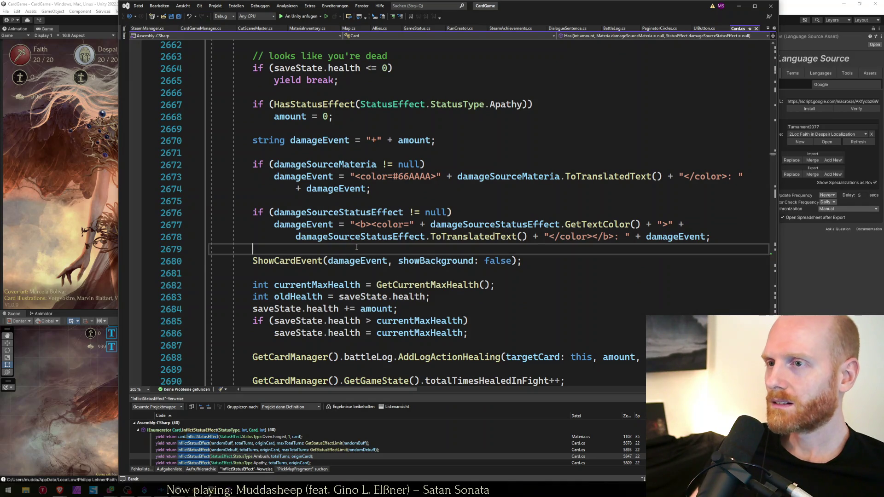
key(Return)
text(if ()
text(damage)
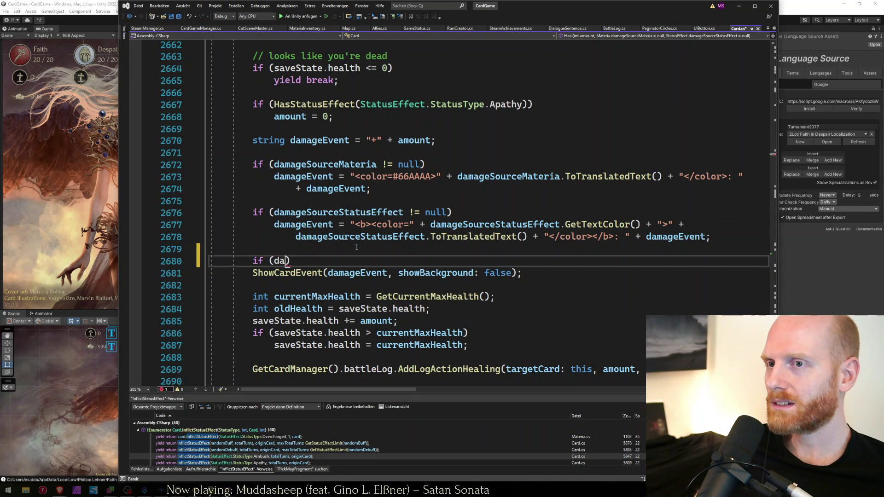
Complete 'if (damageSourceStatusEffect != null)' and type a ShowCardEventForStatusEffect( call beneath it.
key(Down)
key(Down)
key(Tab)
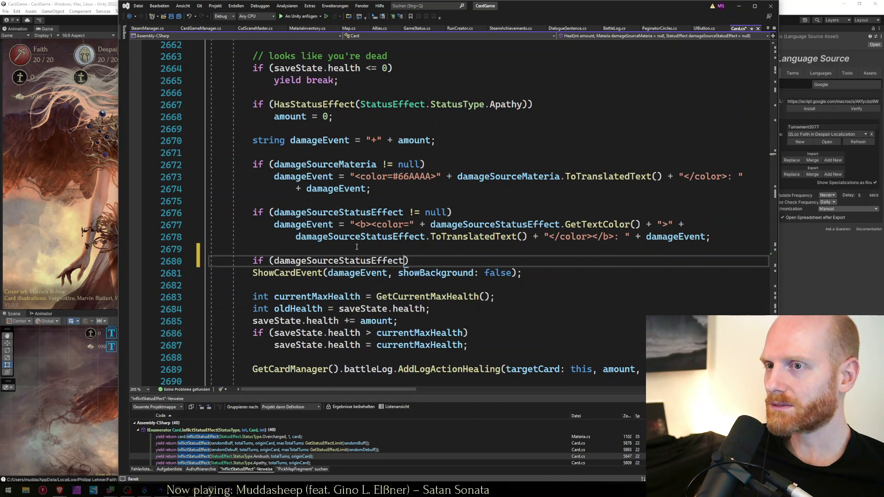
text(!= nu)
key(Tab)
key(End)
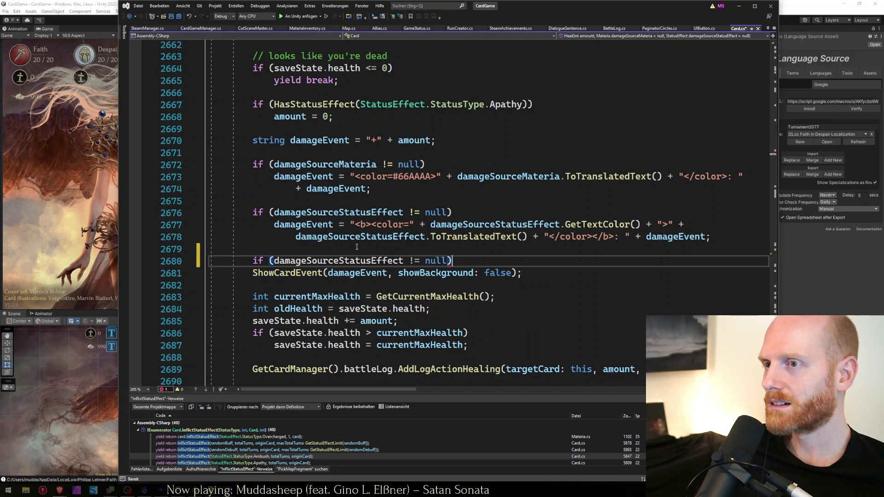
key(Return)
text(ShowCardEventForStatusEffect)
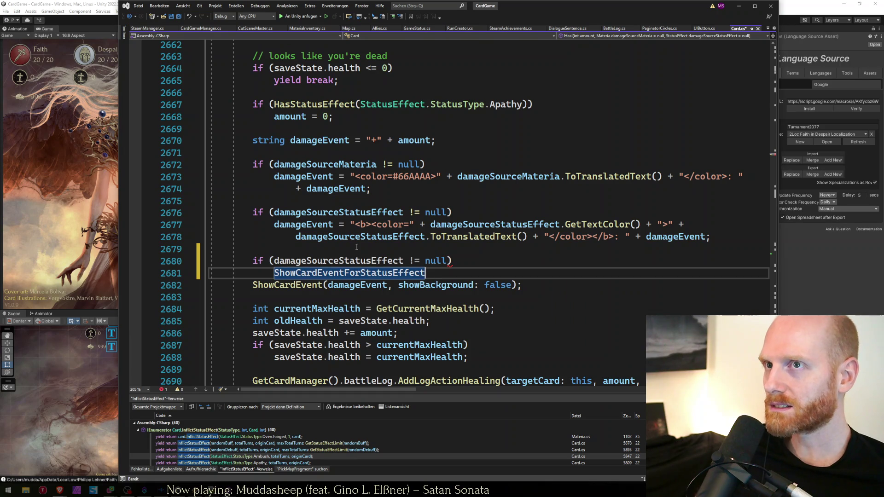
text(()
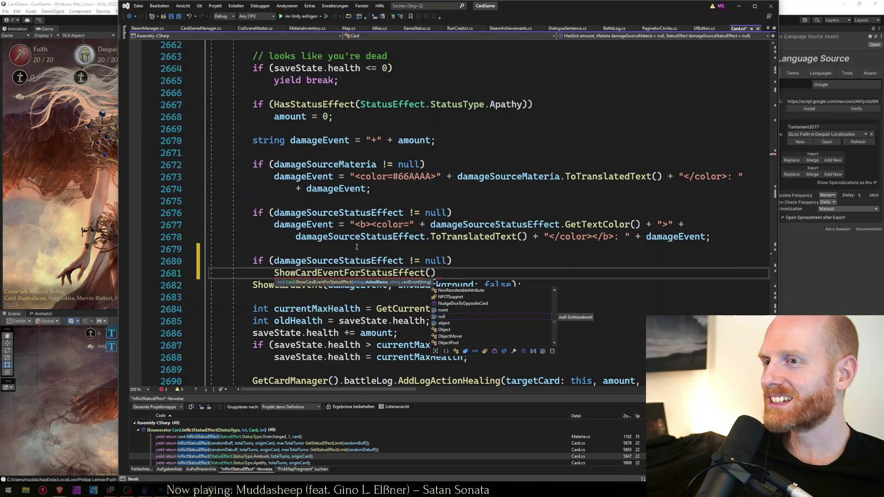
Pass damageSourceStatusEffect as the call's first argument, followed by a dot.
key(Escape)
key(Escape)
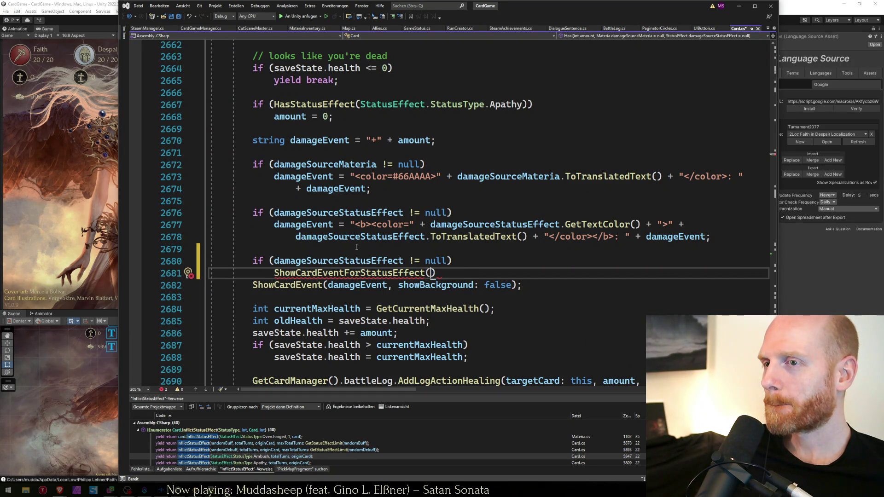
key(BackSpace)
key(BackSpace)
text(()
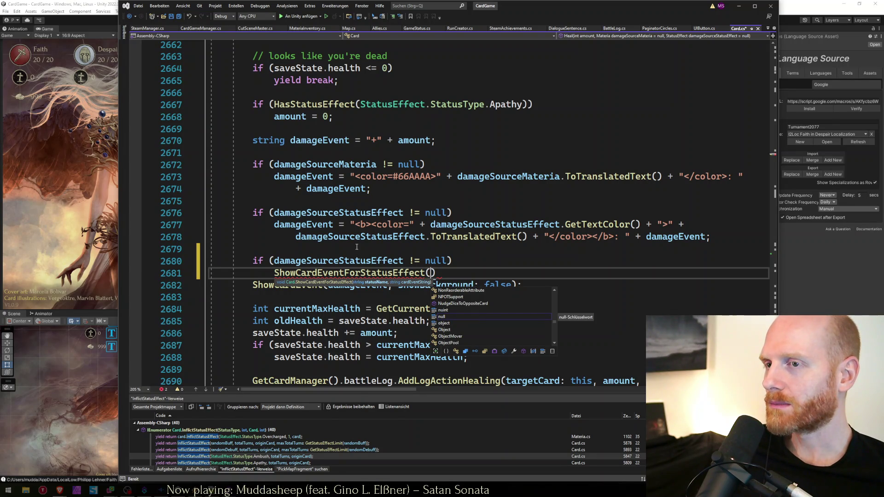
text(dama)
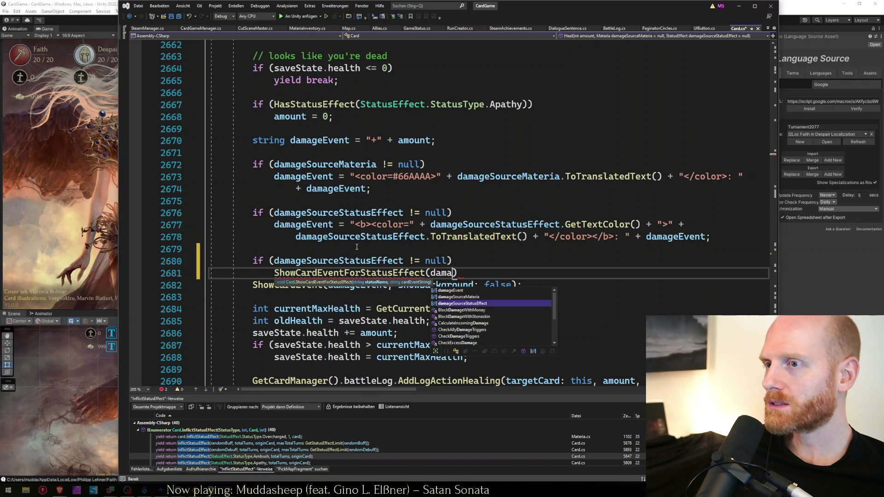
key(Tab)
text(.)
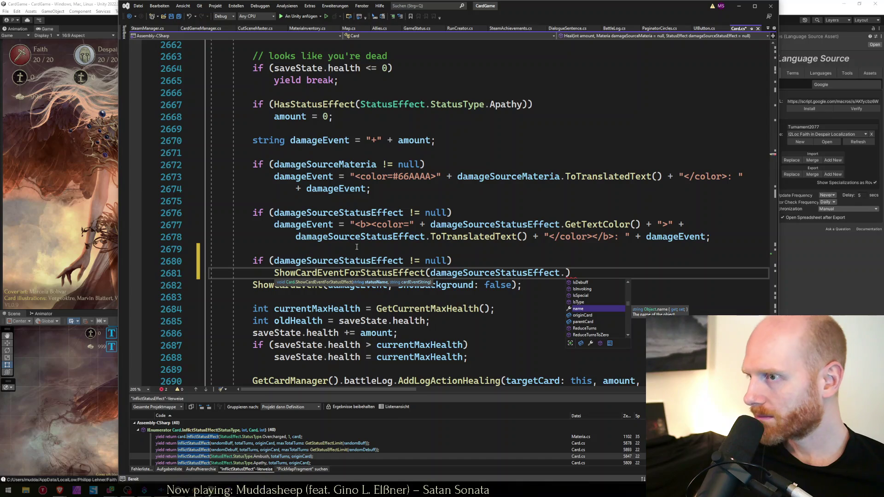
Browse damageSourceStatusEffect's IntelliSense members, filtering to fields and then methods, without inserting any.
key(Down)
key(Down)
key(Down)
key(Down)
key(Down)
key(Down)
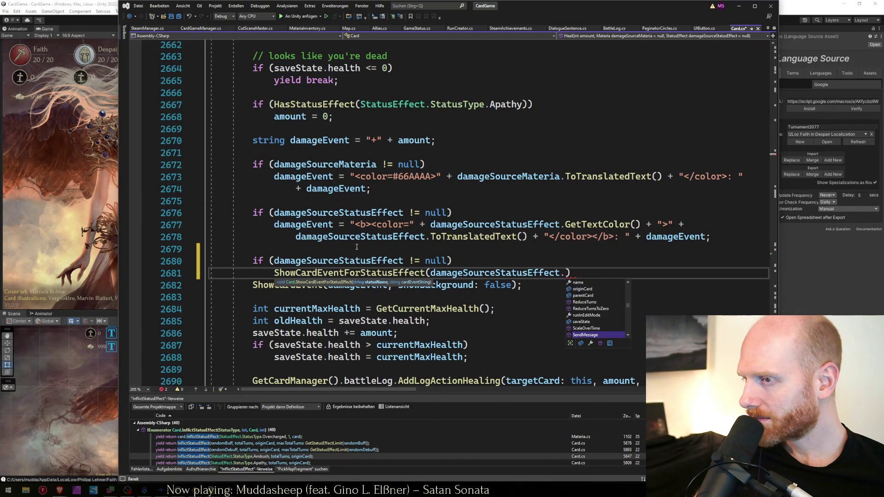
key(Down)
key(Down)
key(Down)
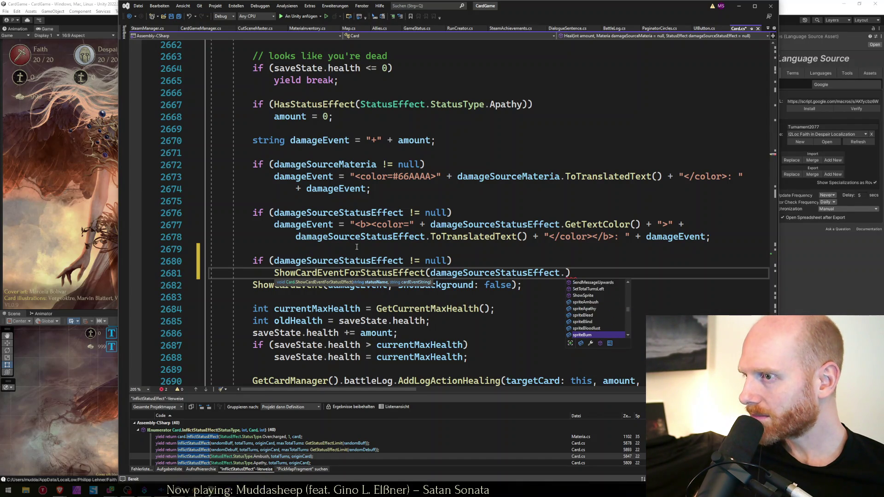
key(Down)
key(Down)
key(Down)
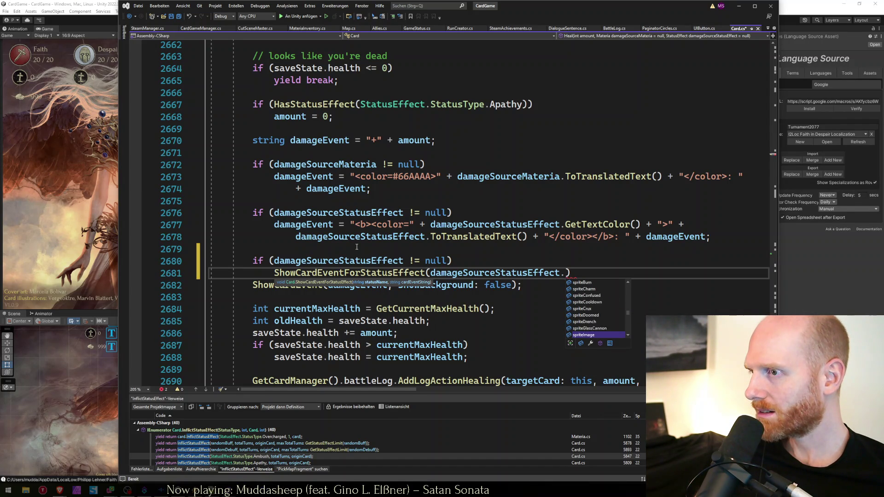
key(Down)
key(Down)
key(Down)
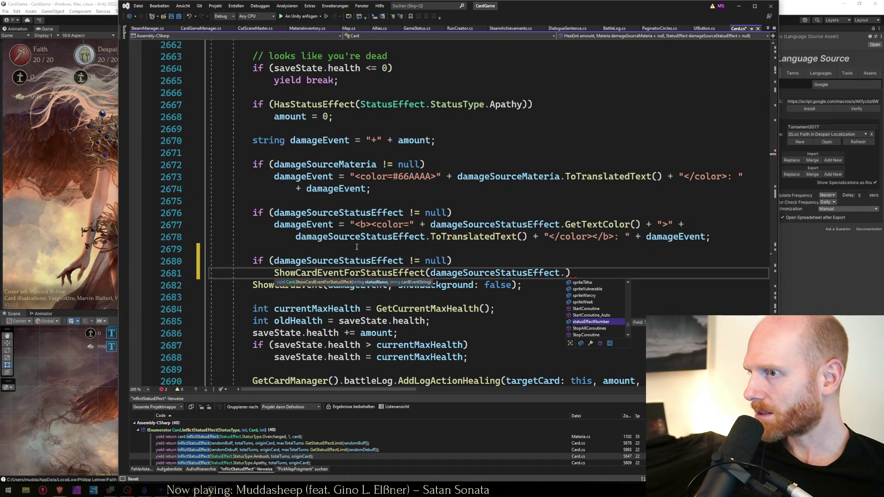
key(Down)
key(Down)
key(Down)
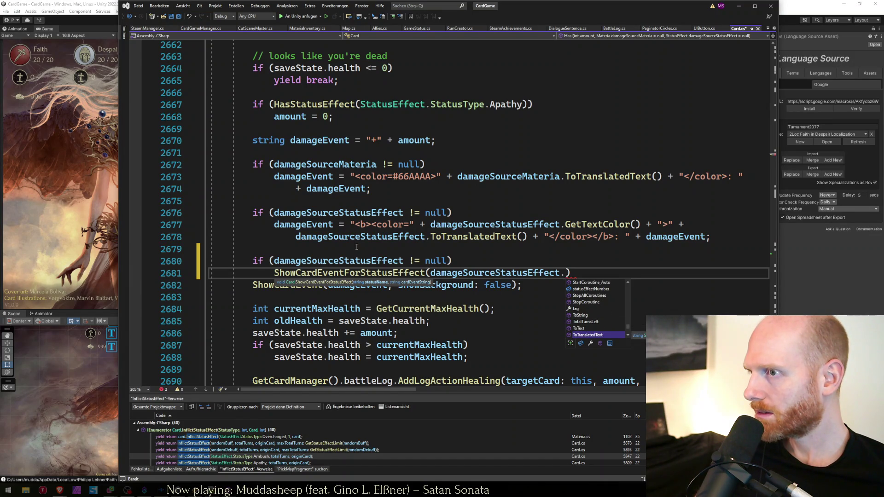
key(Down)
key(Down)
key(Down)
key(Up)
key(Up)
key(Up)
key(Up)
key(Up)
key(Up)
key(Down)
key(Down)
key(Down)
key(Up)
key(Up)
key(Up)
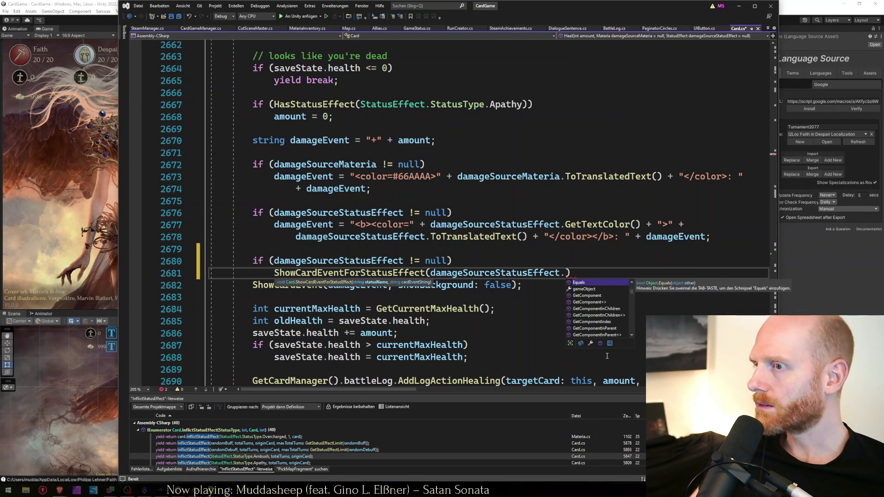
click(581, 344)
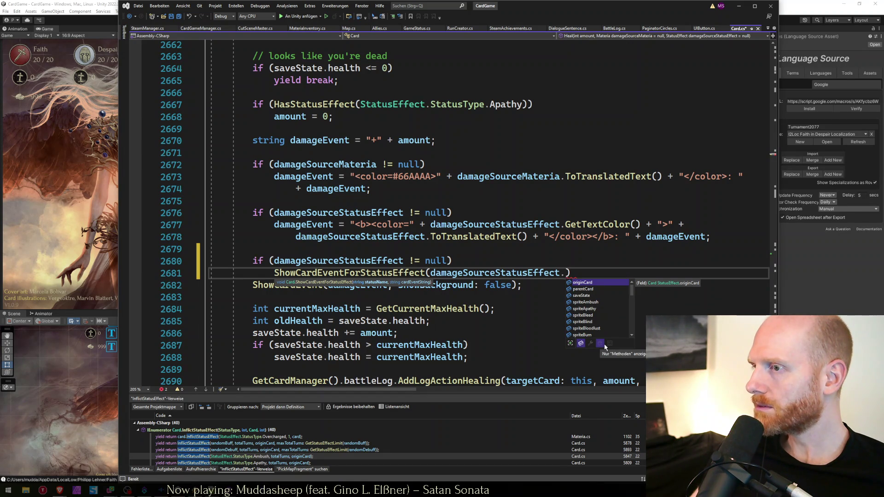
click(600, 343)
scroll(604, 310, down, 4)
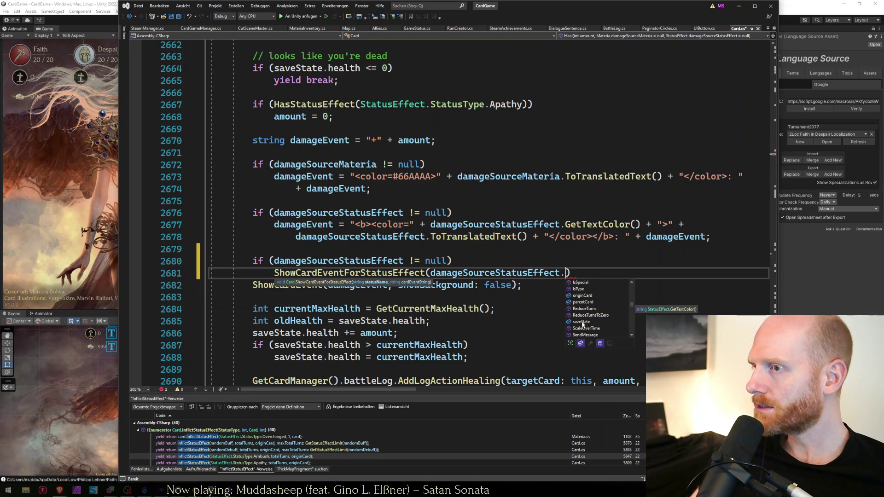
scroll(583, 325, down, 3)
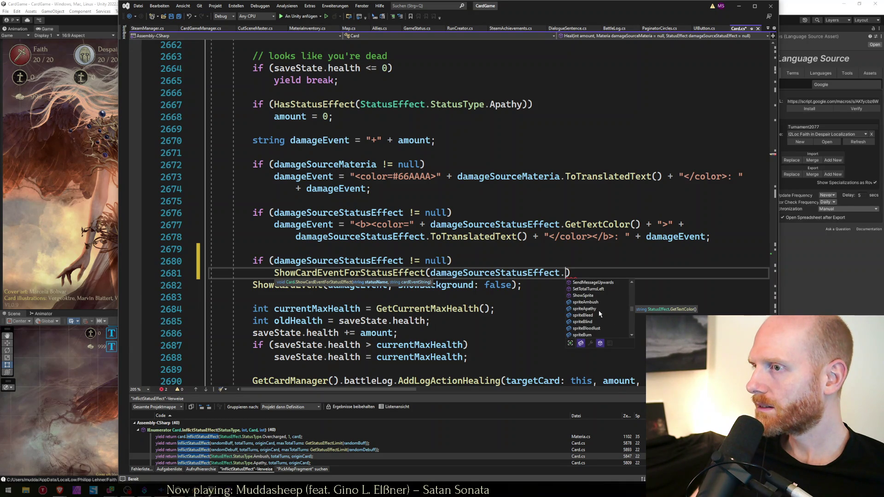
scroll(601, 305, down, 6)
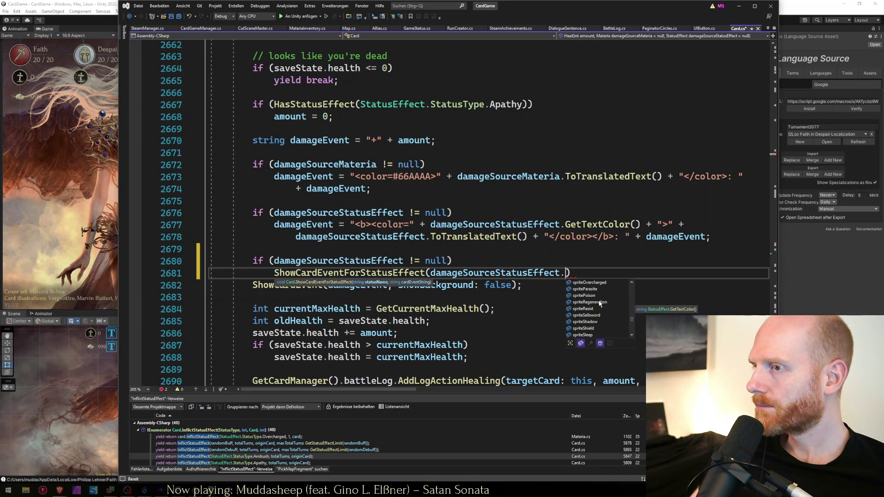
scroll(601, 303, down, 3)
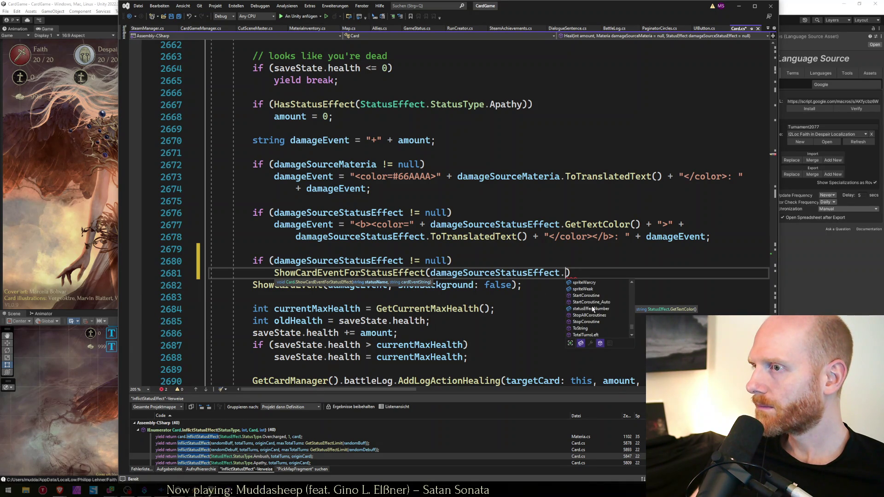
key(Escape)
Go from the damageSourceStatusEffect parameter to the StatusEffect class definition.
click(521, 275)
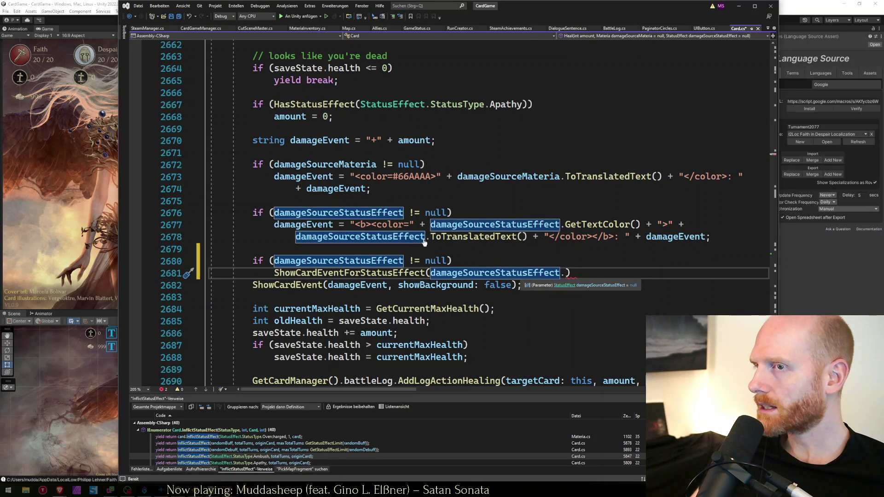
click(564, 285)
click(429, 231)
Find ToTranslatedText in StatusEffect.cs, then pass damageSourceStatusEffect.ToTranslatedText() as the first argument in Card.cs.
scroll(430, 229, down, 8)
click(429, 228)
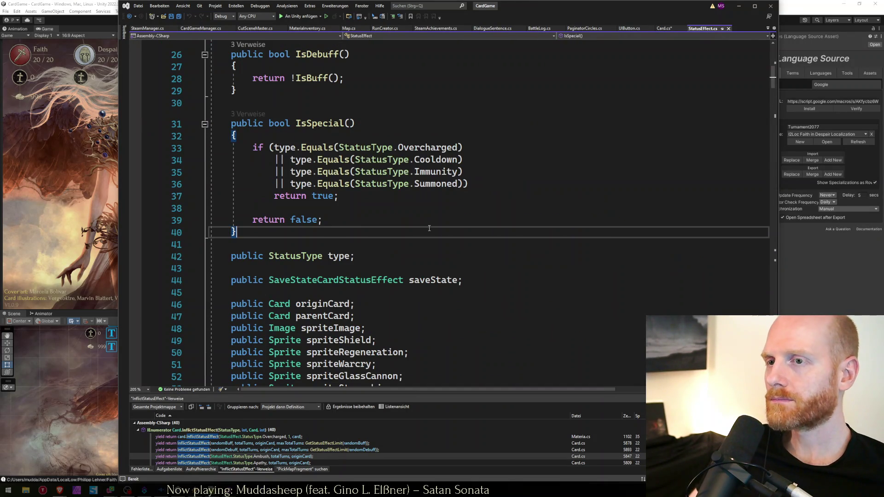
key(ctrl+f)
text(local)
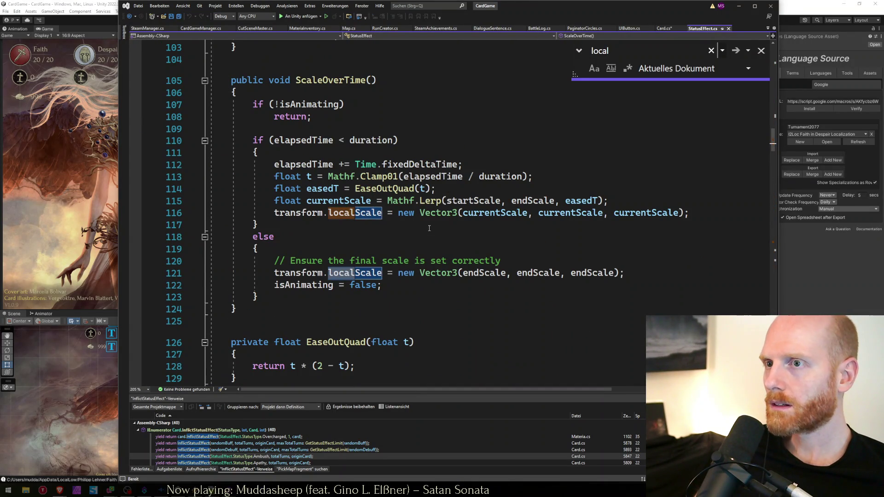
key(Return)
key(Escape)
key(Up)
key(Up)
key(Up)
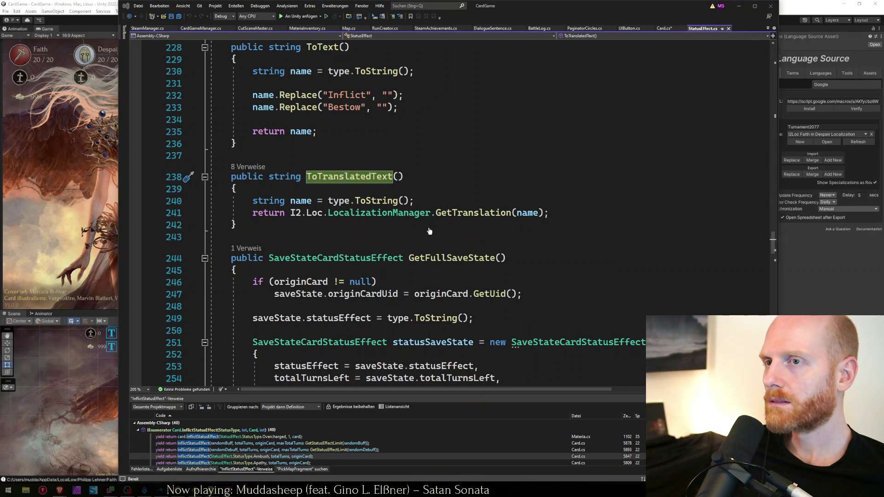
key(ctrl+minus)
text(.ToTranslatedText())
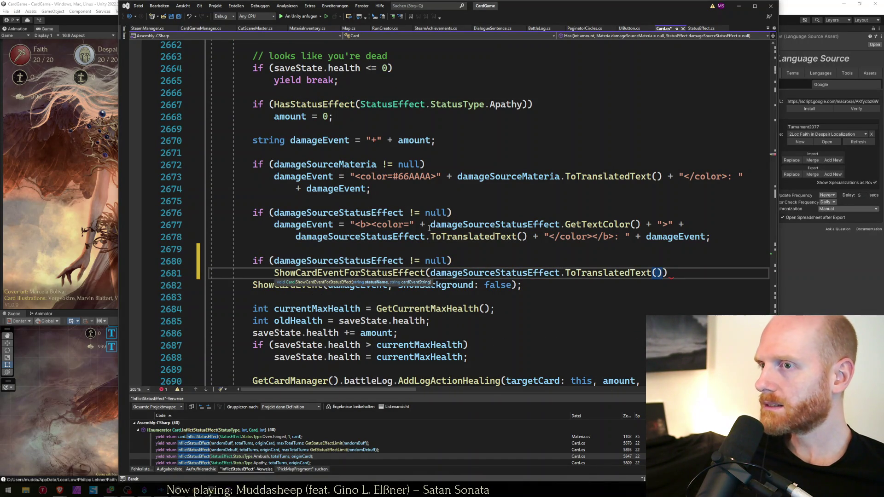
text(, )
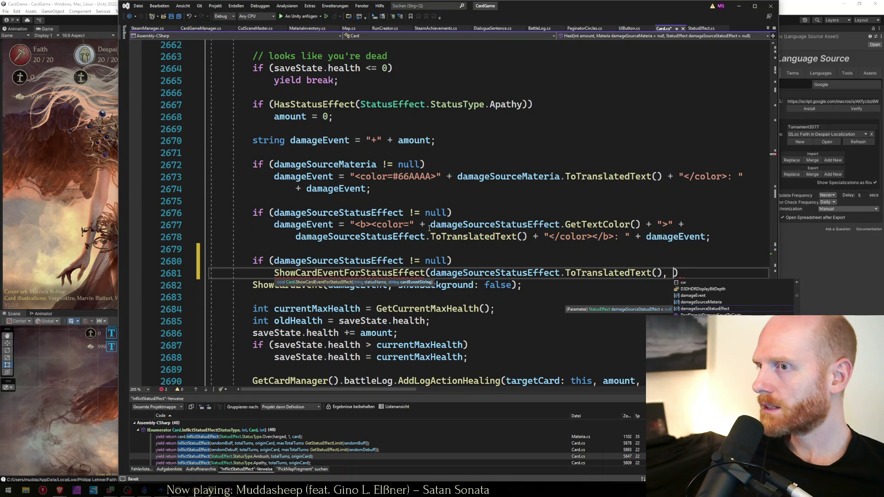
text(damage)
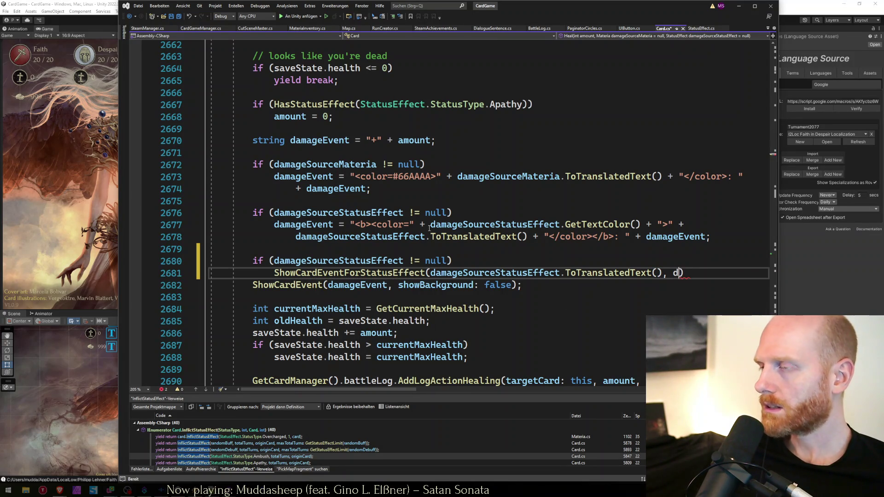
Finish the ShowCardEventForStatusEffect call with the translated status-effect name and damageEvent.
key(Tab)
text():)
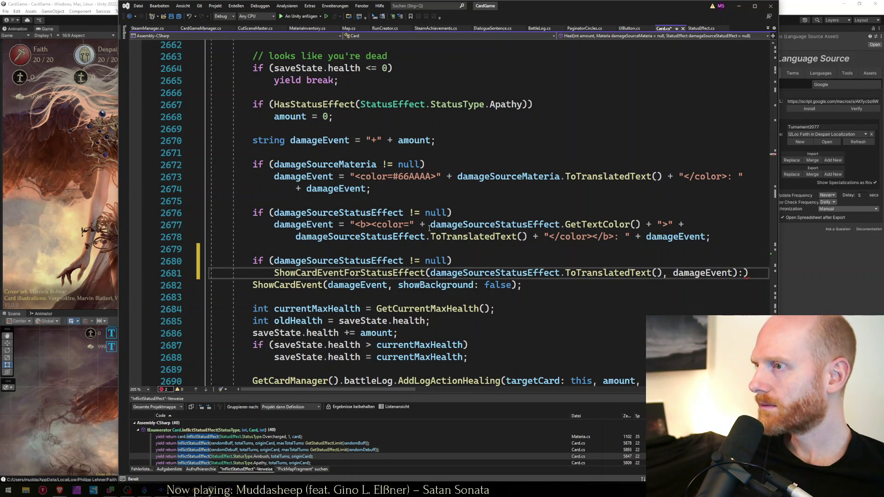
key(BackSpace)
text(;)
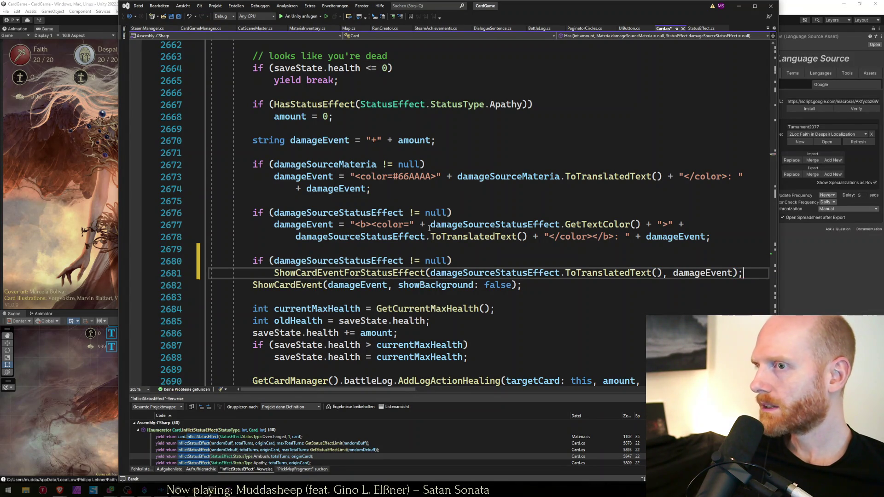
Put ShowCardEvent under an else fallback, save Card.cs, and return to Unity to recompile.
key(Return)
text(else)
key(Down)
key(Home)
key(Tab)
key(Down)
key(ctrl+s)
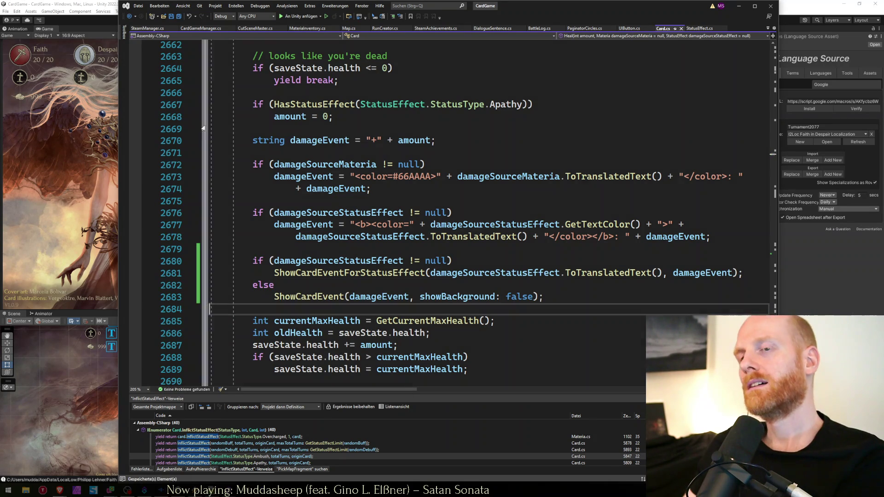
click(37, 171)
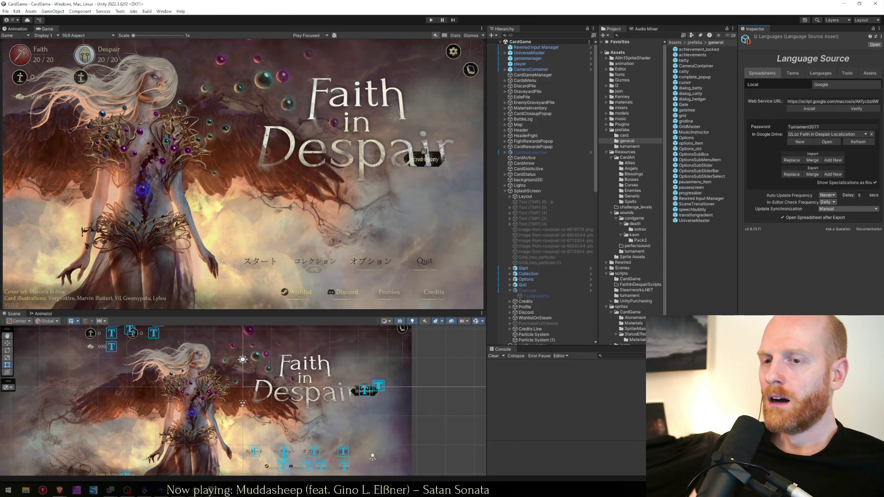
In the to-do worksheet, move the upgrade-preview item above the active-day item.
key(alt+Tab)
key(ctrl+Home)
key(Down)
key(Down)
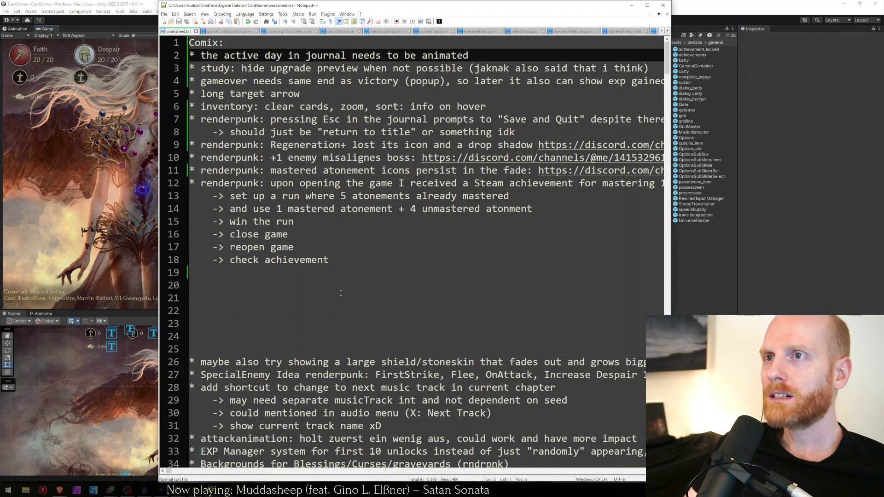
key(Down)
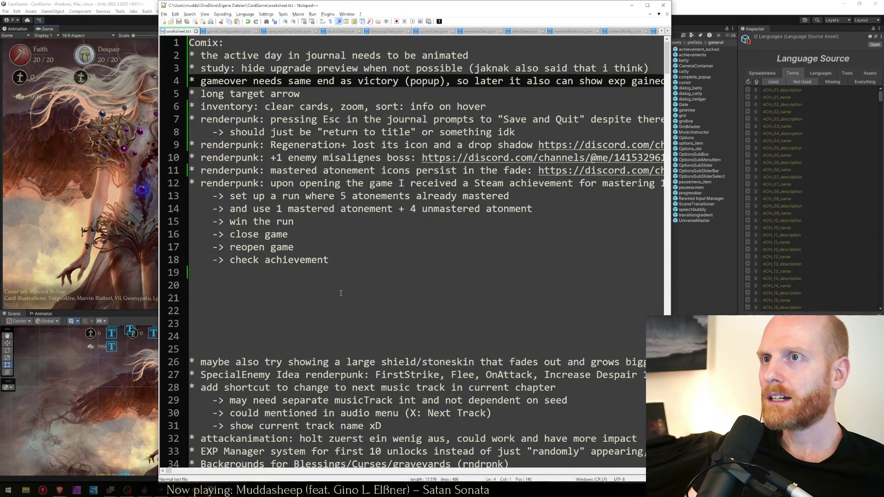
key(Up)
key(shift+Down)
key(ctrl+x)
key(Up)
key(ctrl+v)
key(Down)
key(Down)
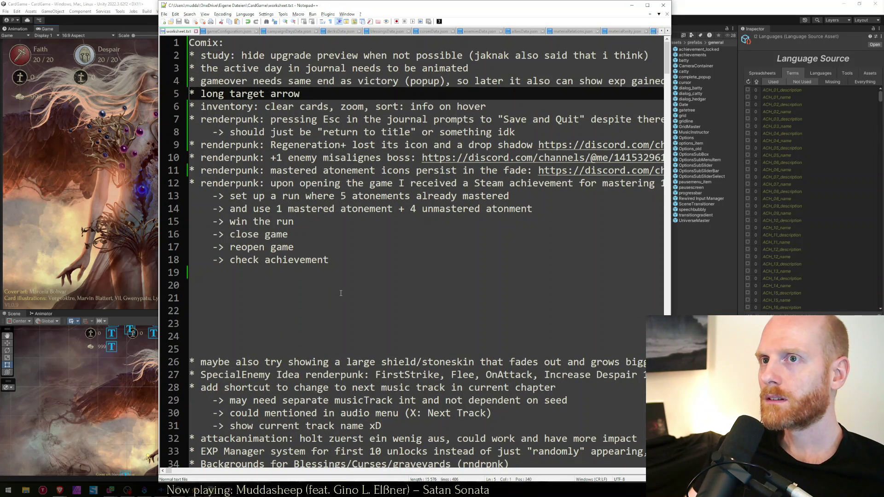
Move the Regeneration+ bug line to the top of the list, then play the game in Unity.
key(Down)
key(Down)
key(Up)
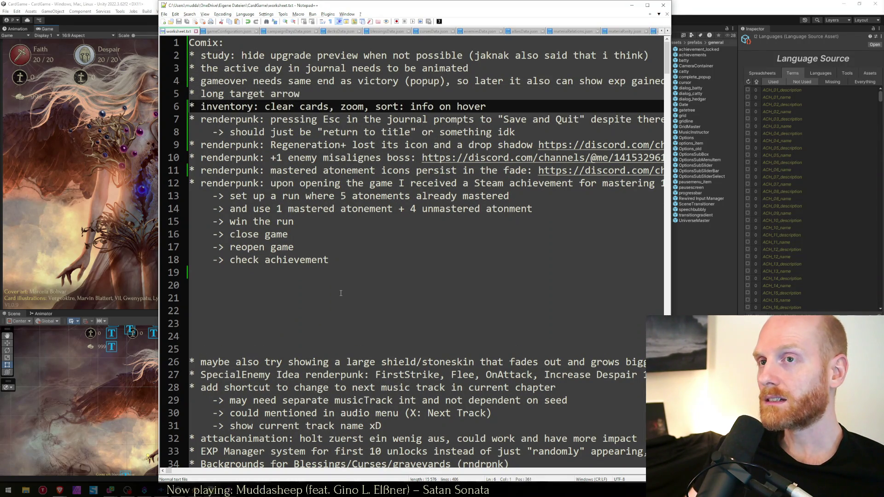
key(Down)
key(Down)
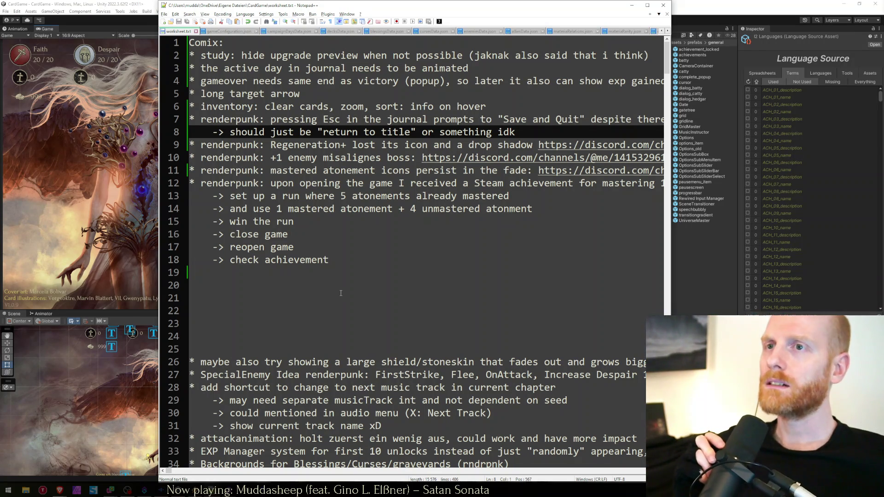
key(Down)
key(shift+Down)
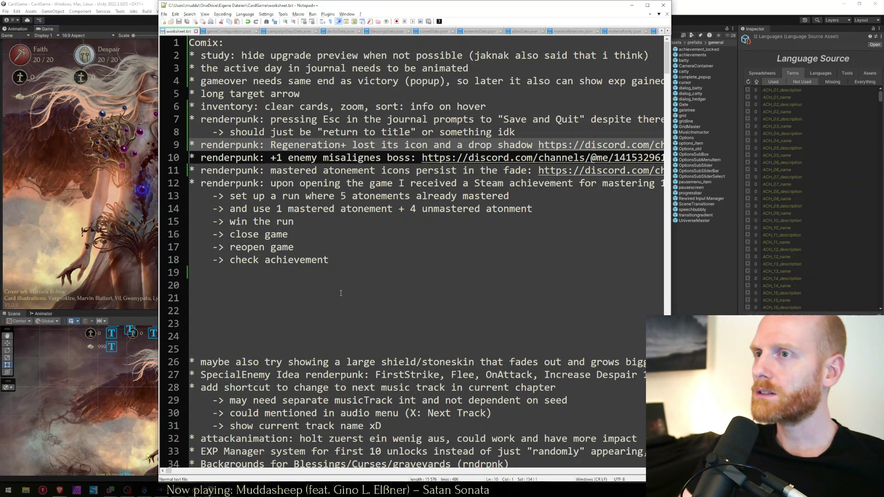
key(ctrl+x)
key(ctrl+Home)
key(Down)
key(ctrl+v)
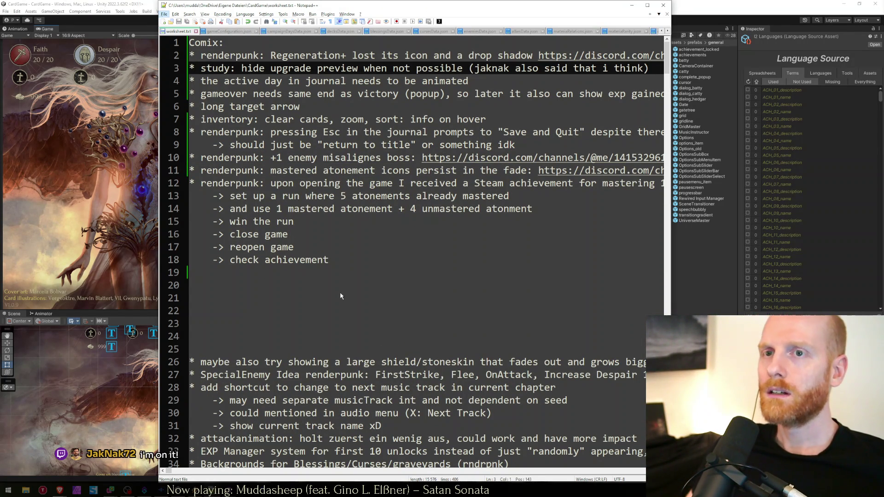
click(84, 256)
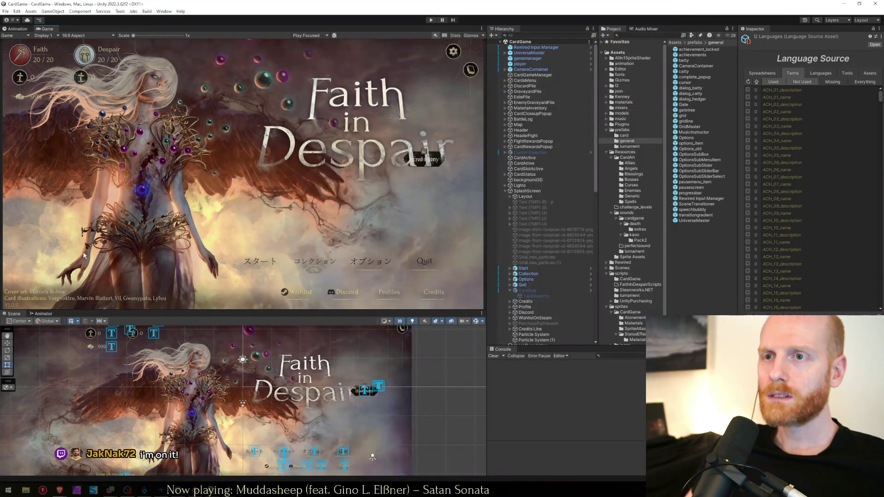
click(431, 20)
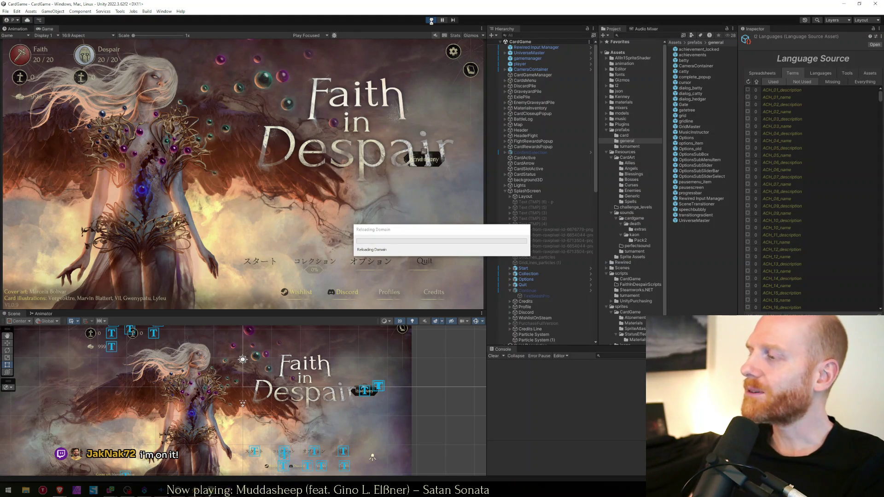
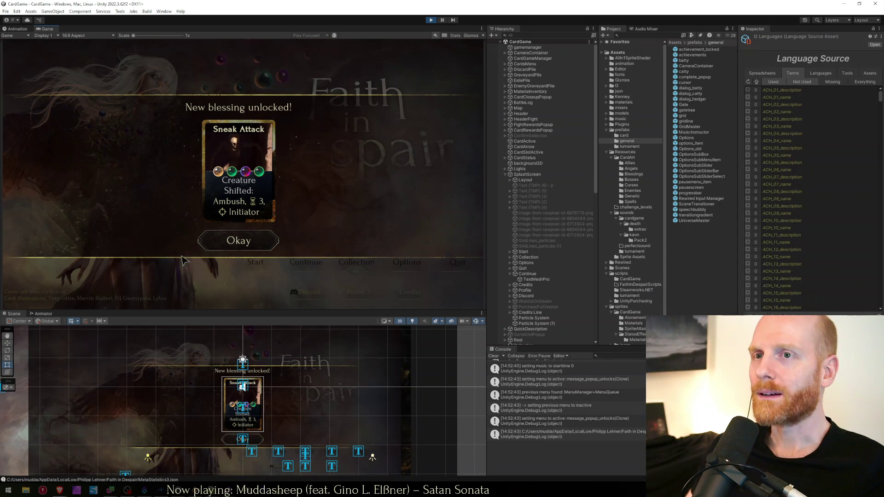
Dismiss the blessing notice, continue the saved fight, check Kushiel's details, and end the turn.
click(208, 251)
click(308, 261)
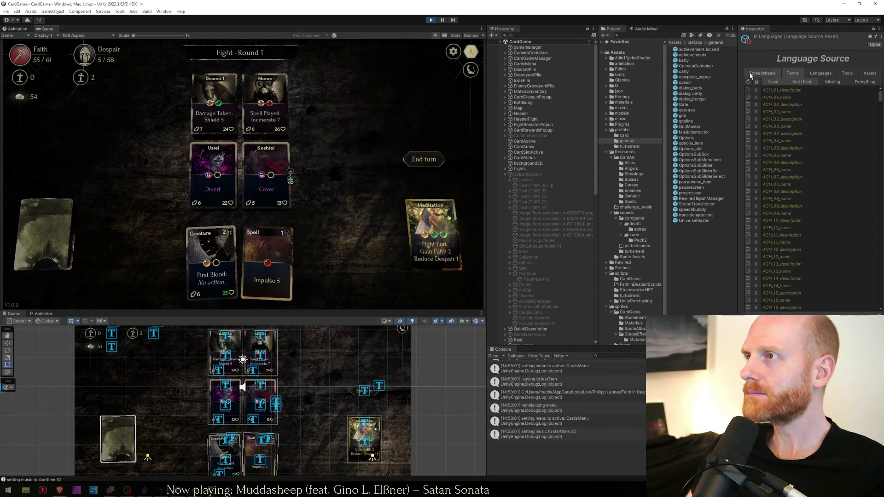
click(751, 74)
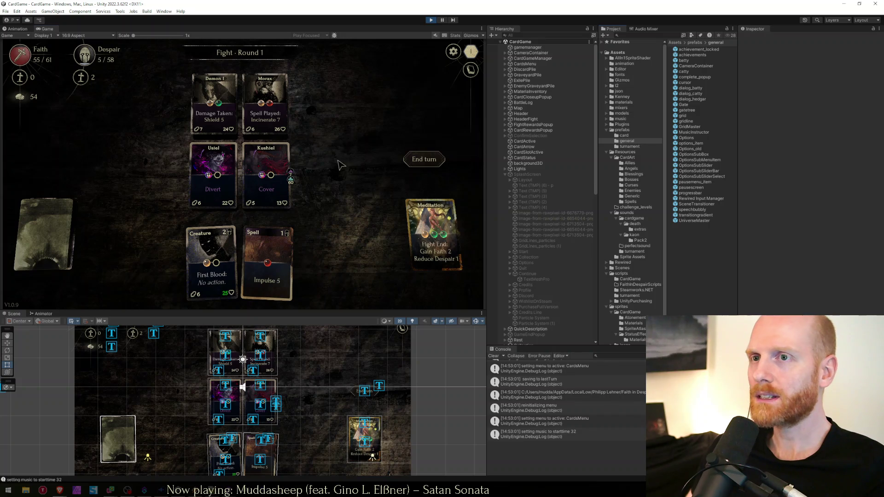
mouse_move(276, 193)
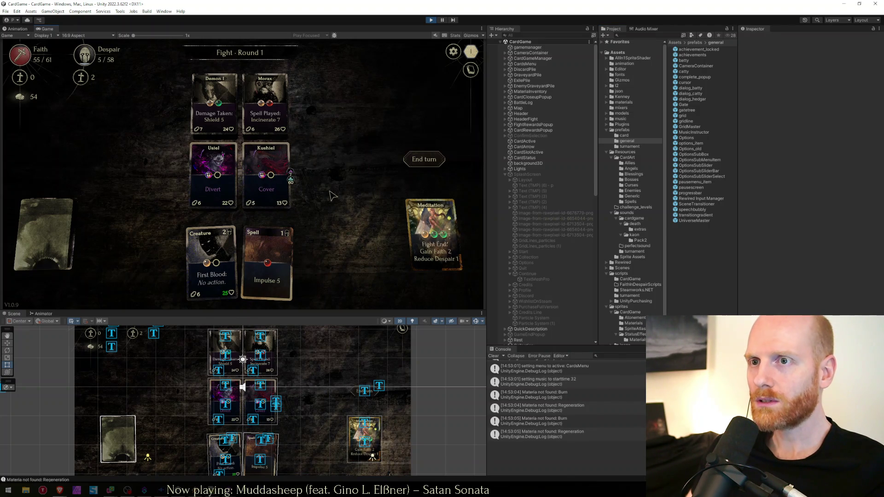
click(422, 161)
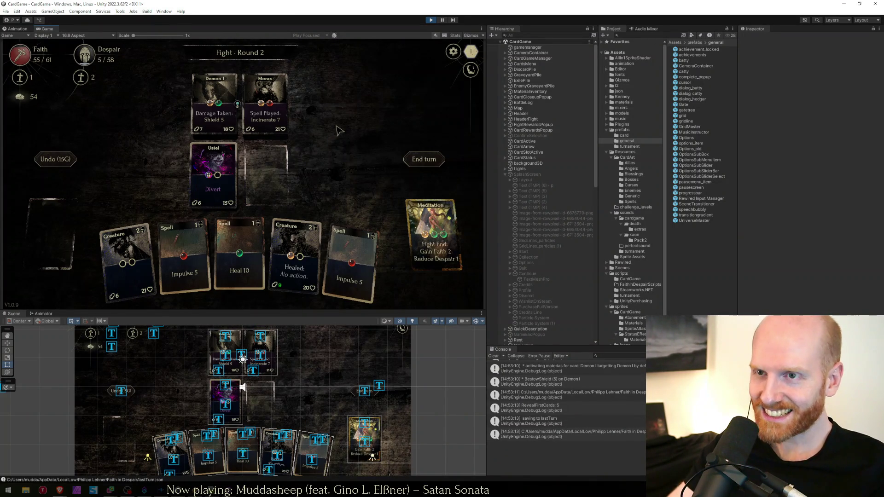
Put the Healed creature on the board, move it to the left slot, and end turns.
click(306, 261)
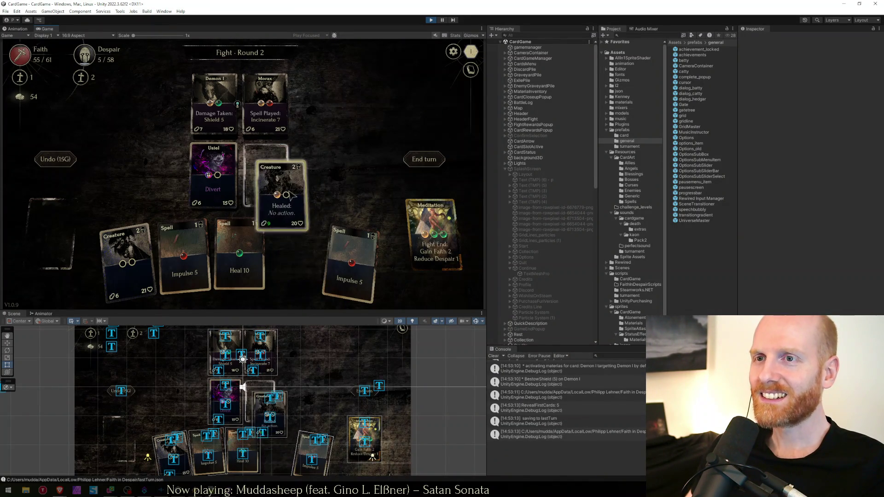
click(425, 159)
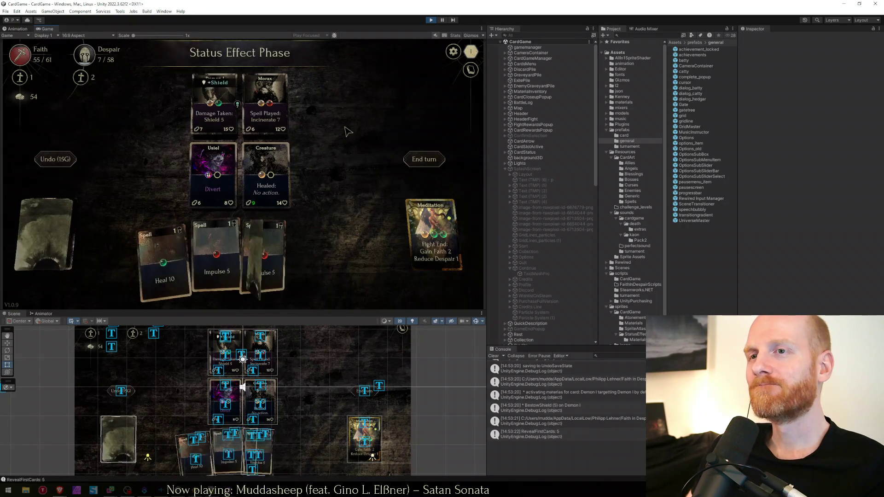
drag(269, 185, 216, 188)
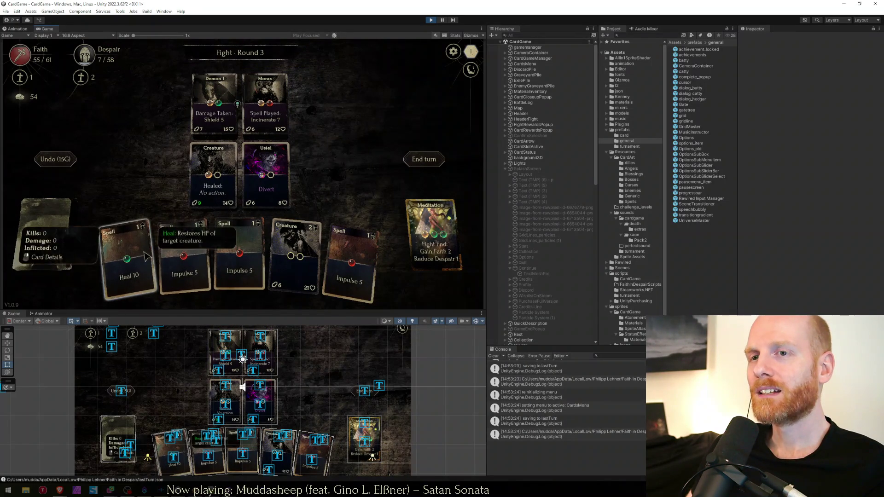
click(425, 159)
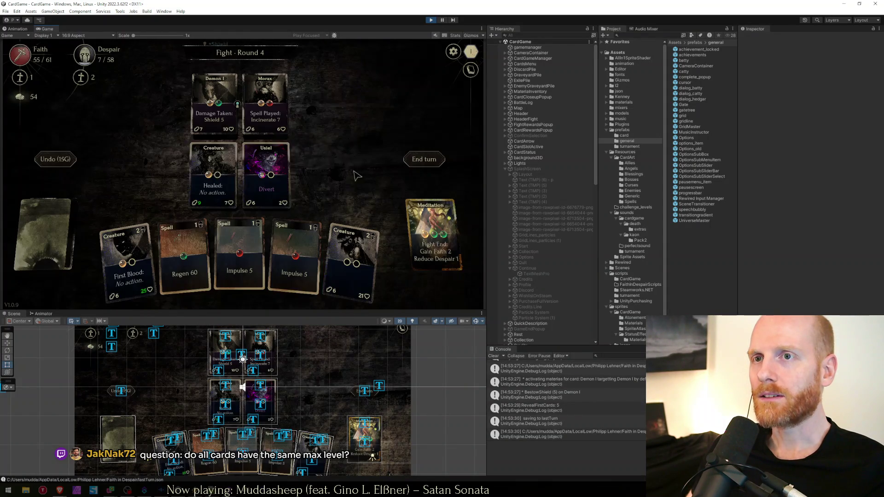
Cast Regen 60 on the Healed creature, place First Blood, swap them, and end the turn.
mouse_move(184, 260)
mouse_down()
mouse_move(213, 196)
mouse_move(206, 190)
mouse_up()
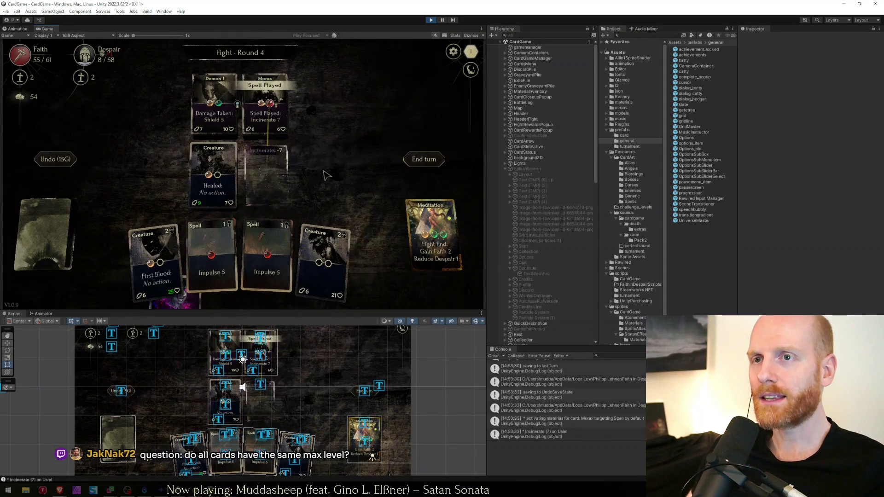
drag(152, 262, 267, 177)
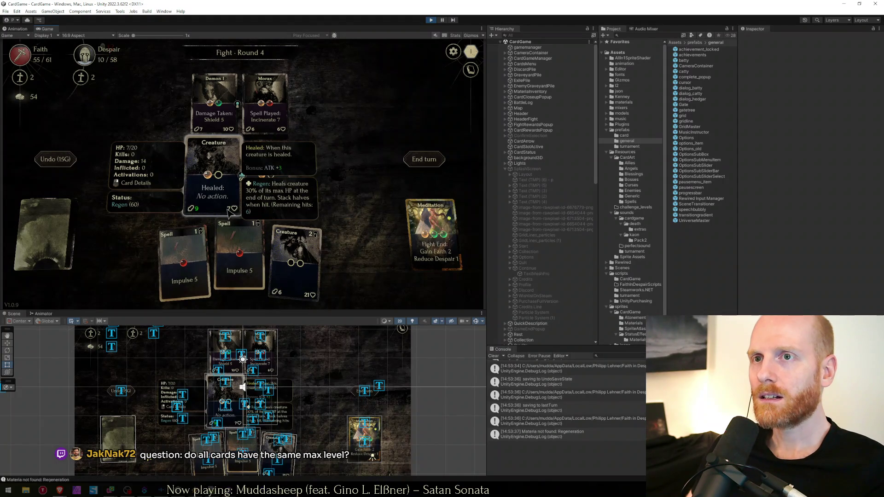
drag(213, 180, 267, 177)
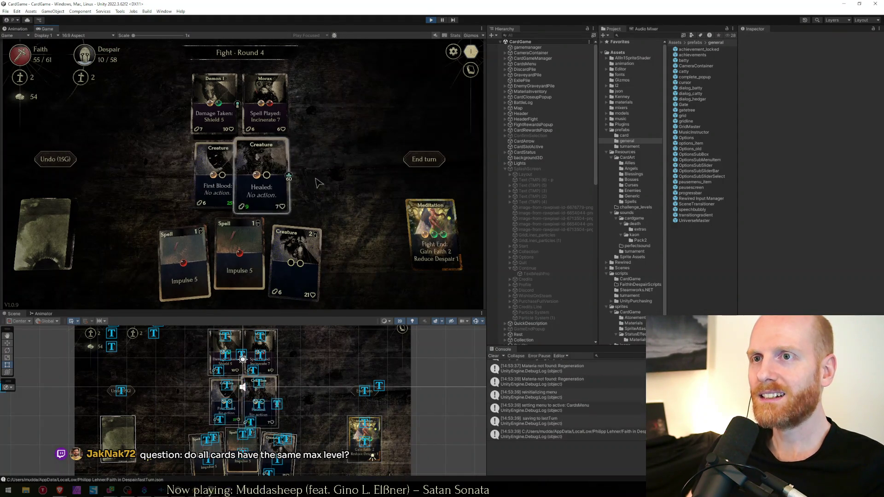
click(414, 160)
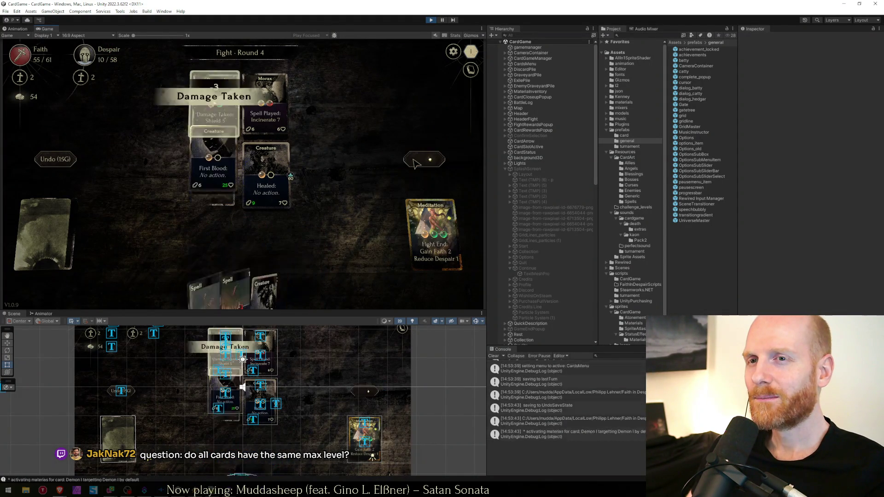
Pause at the Status Effect Phase showing Regen +6 and maximize the Game view.
click(442, 20)
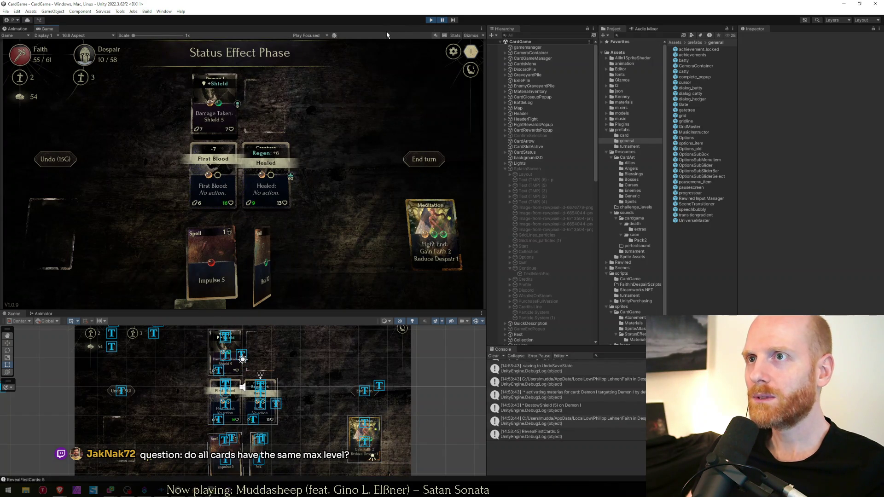
key(shift+space)
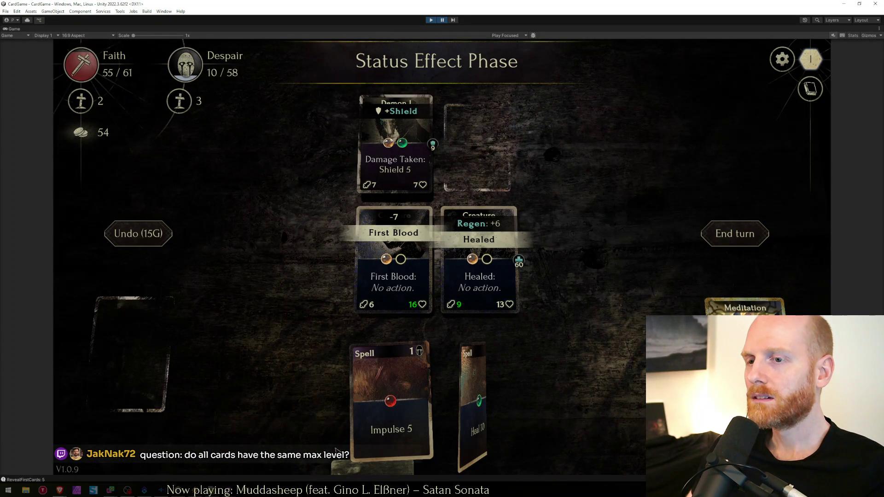
key(alt+Tab)
Inspect the ShowCardEventForStatusEffect definition and its references at lines 6025 and 2681.
click(392, 286)
click(383, 276)
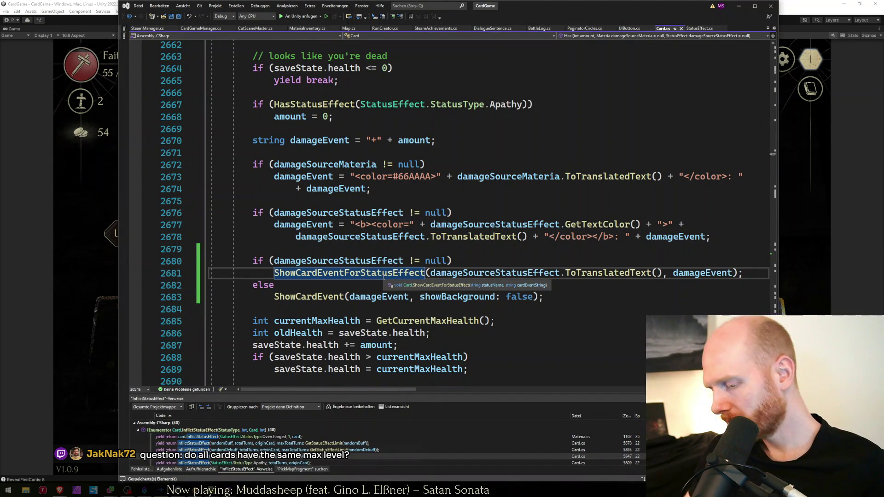
key(F12)
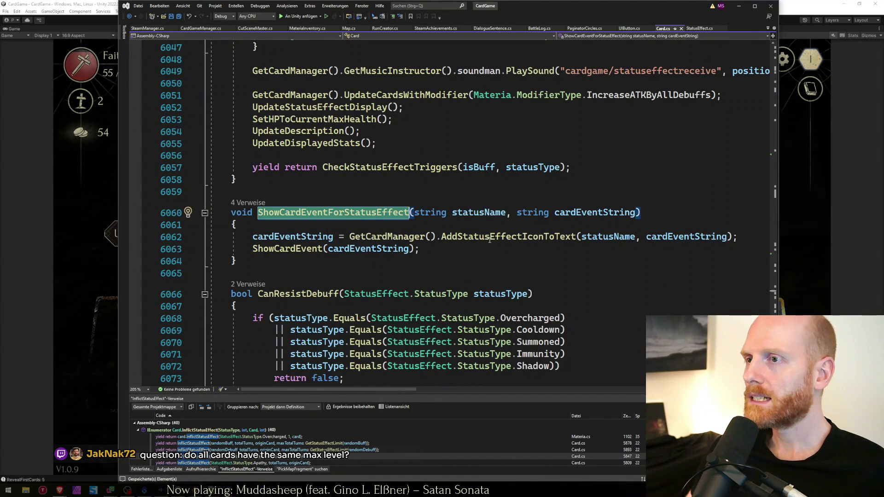
click(490, 238)
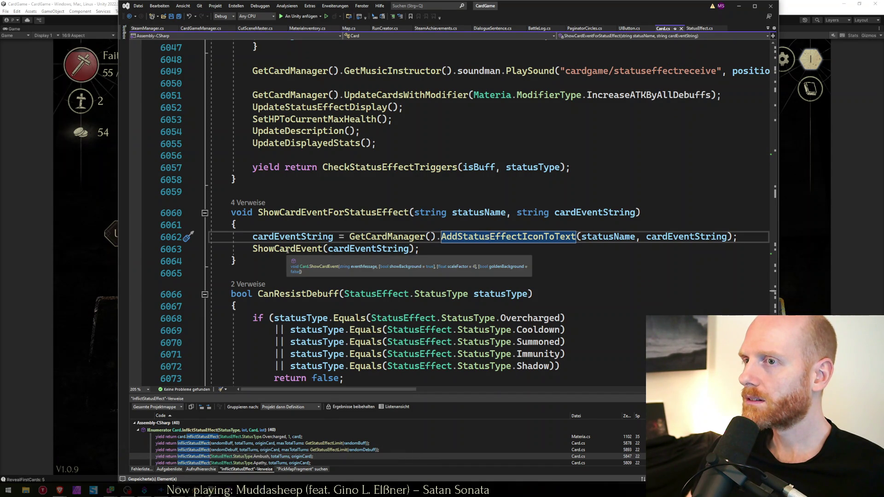
right_click(362, 210)
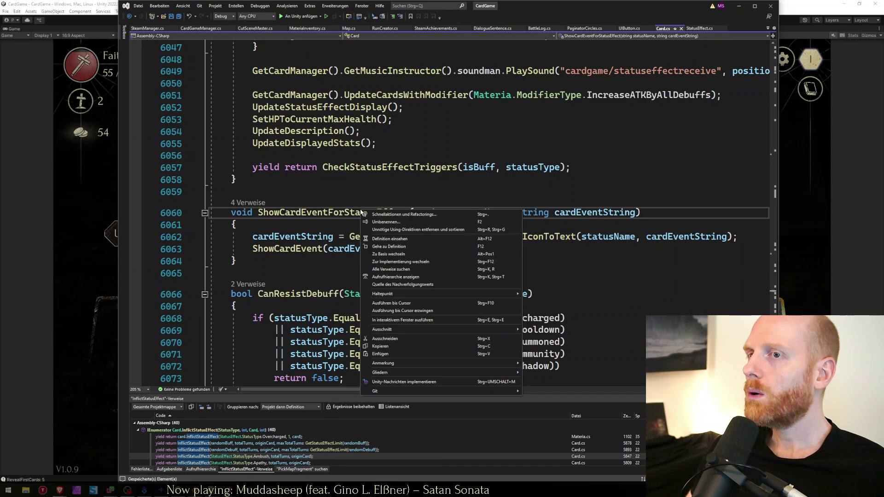
click(392, 269)
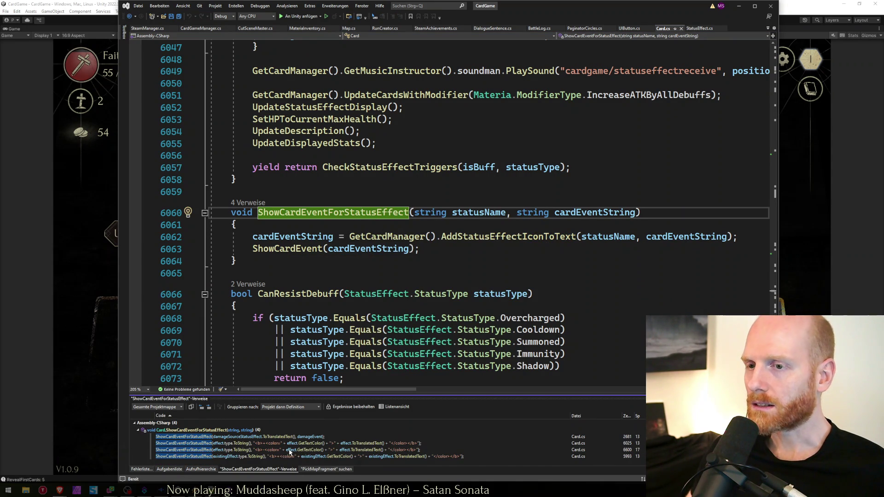
click(226, 443)
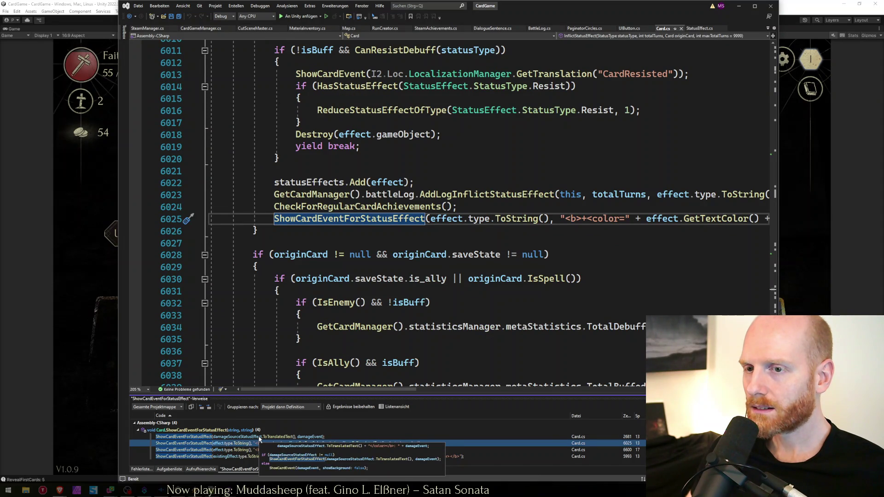
click(260, 437)
Replace ToTranslatedText in the heal call with the completed 'ty.to' type.
double_click(591, 219)
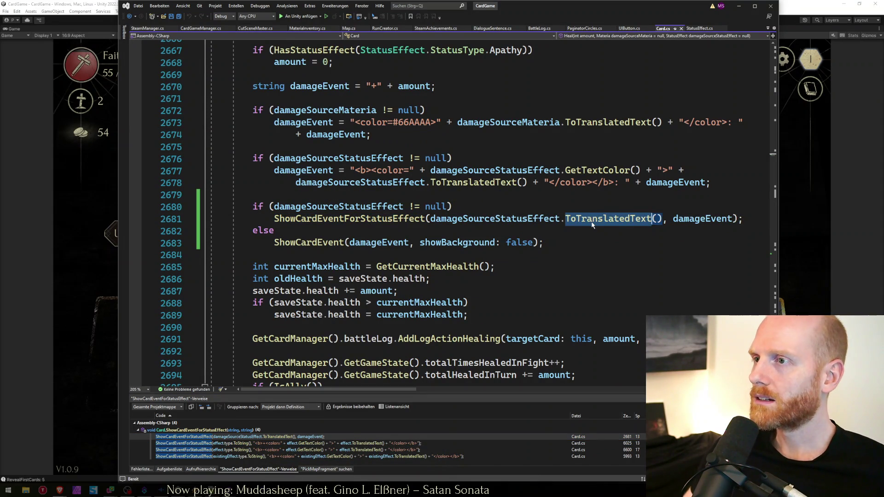
text(ty)
text(.to)
key(Tab)
Stop play mode, save Card.cs, and return to Unity to recompile.
key(alt+Tab)
click(431, 20)
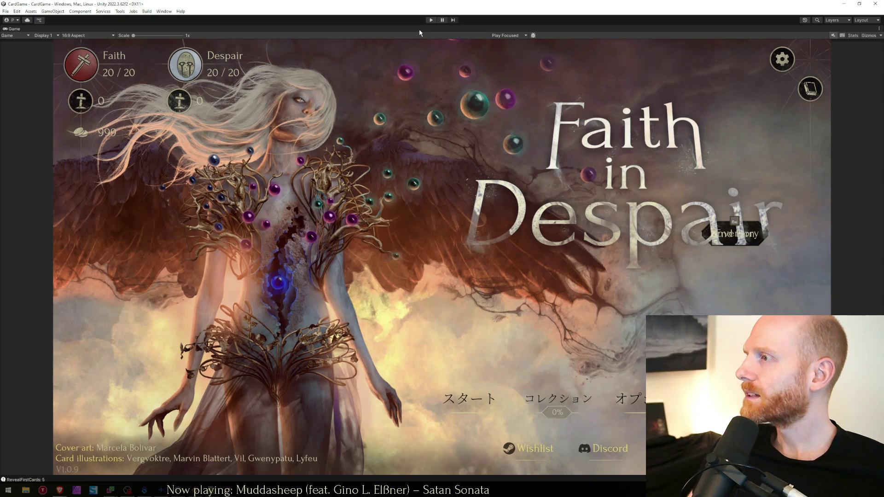
key(alt+Tab)
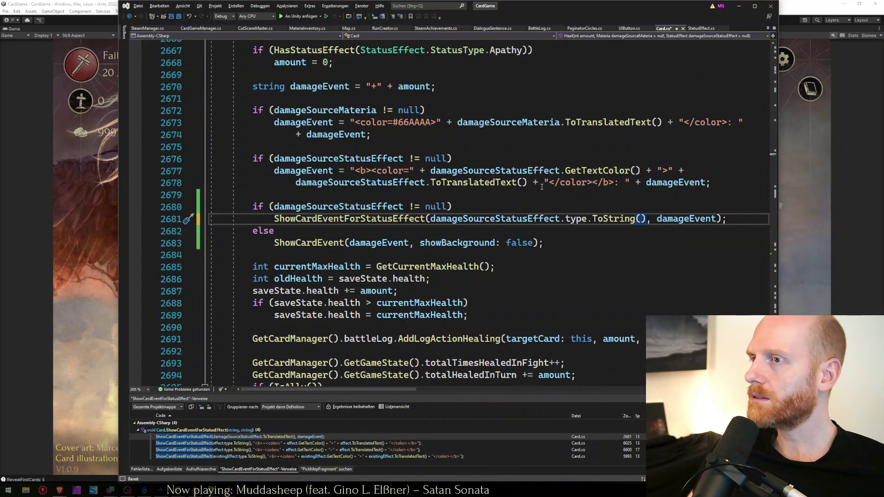
key(ctrl+s)
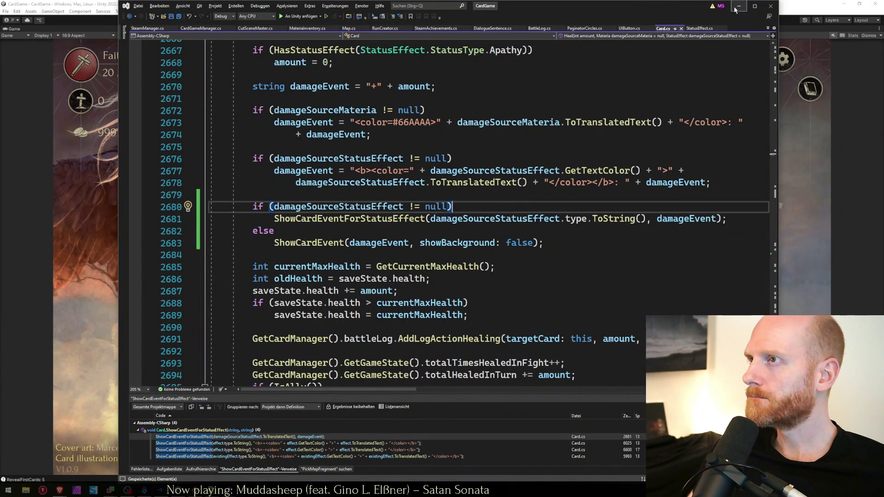
key(alt+Tab)
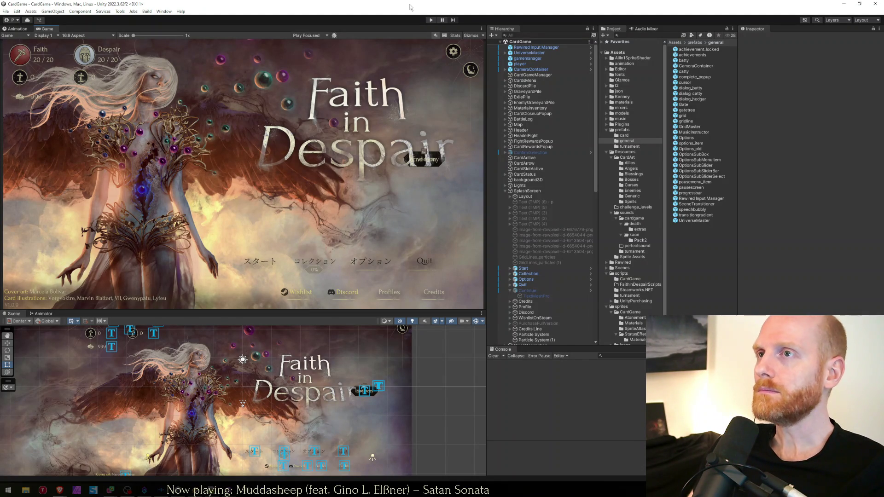
Enter play mode and choose Continue on the title screen to resume the saved run.
click(431, 21)
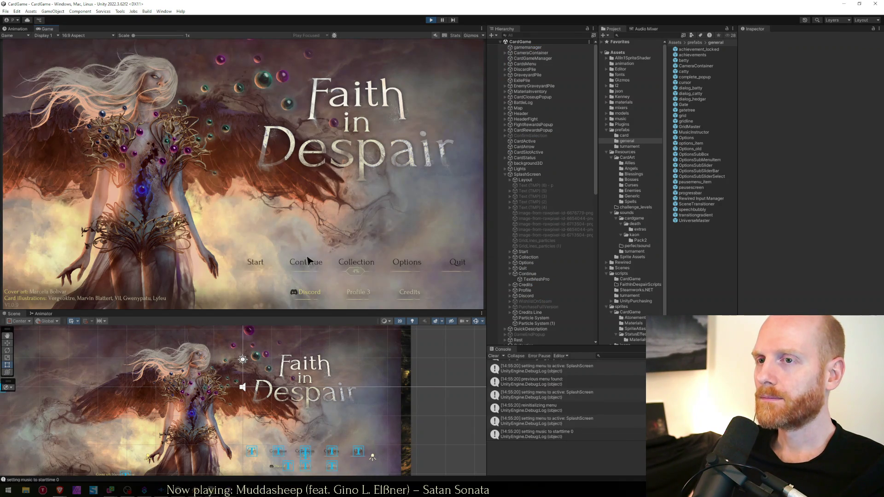
click(306, 260)
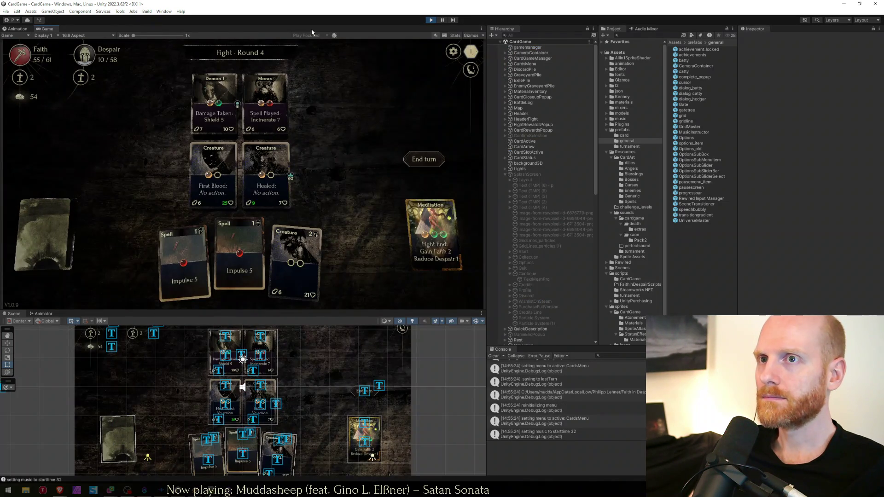
End the turn, pause to check the Regen icon on the +6 heal, then play Heal 10.
key(shift+space)
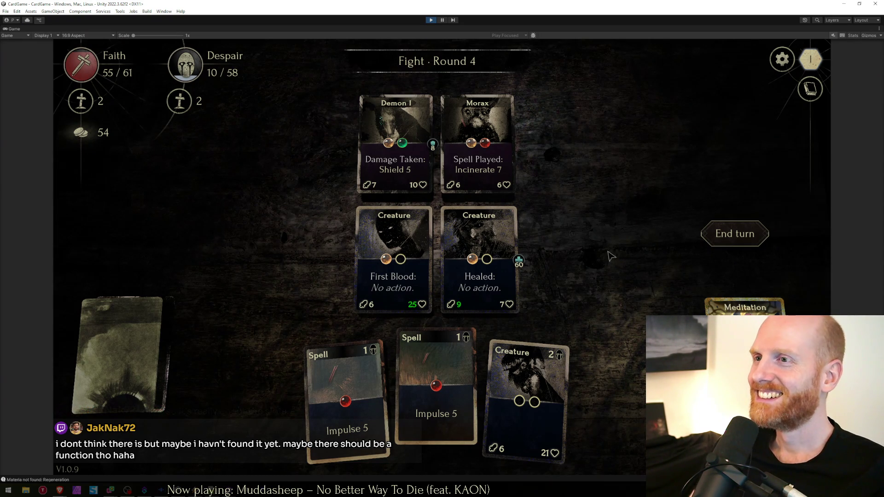
mouse_move(503, 281)
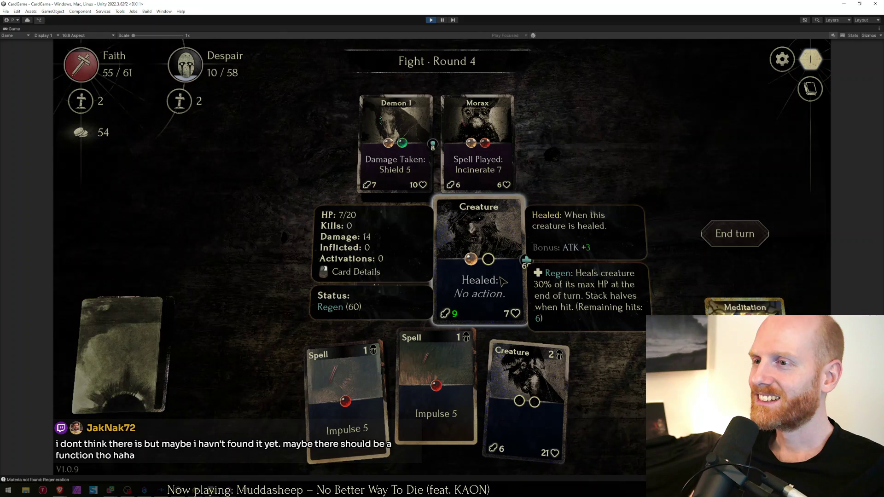
click(717, 235)
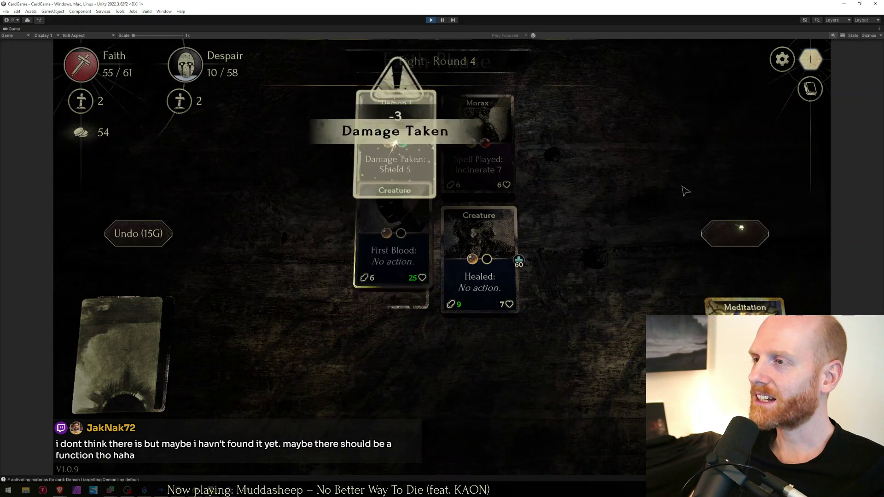
click(443, 20)
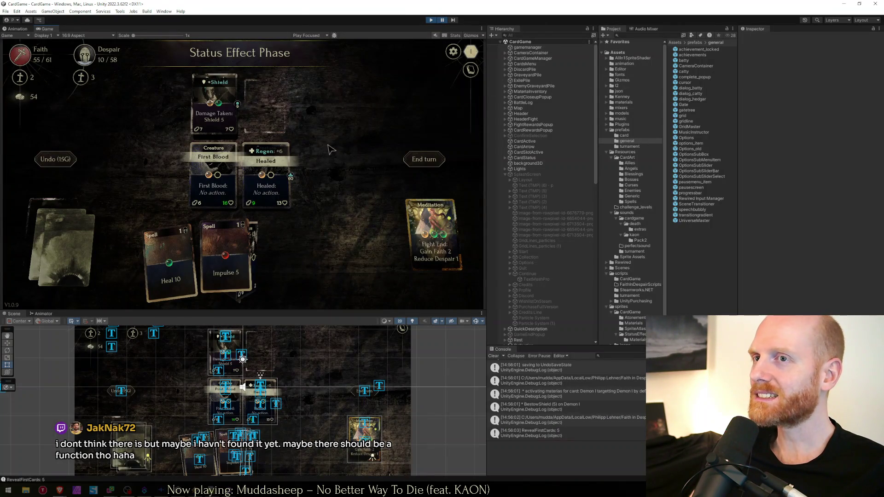
double_click(283, 29)
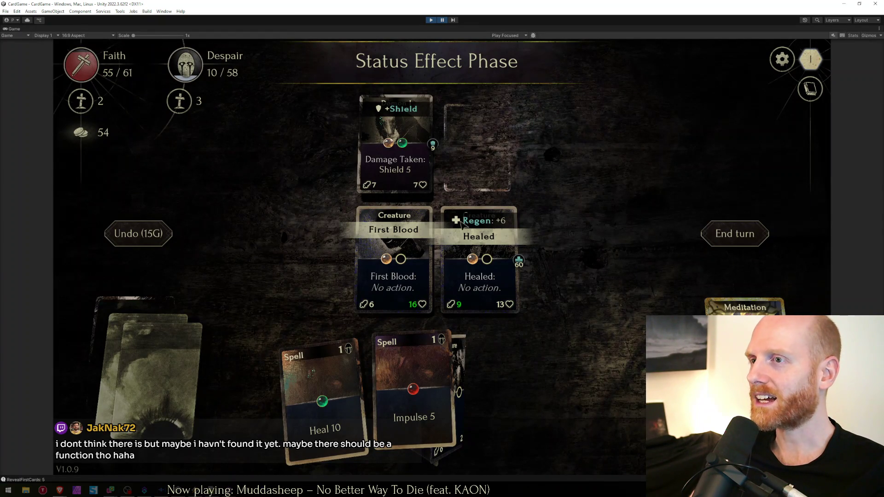
click(441, 20)
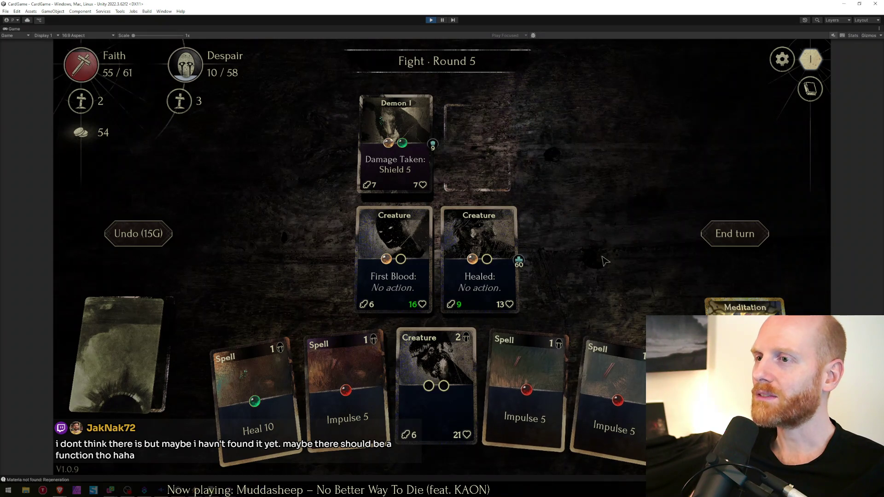
drag(256, 396, 484, 272)
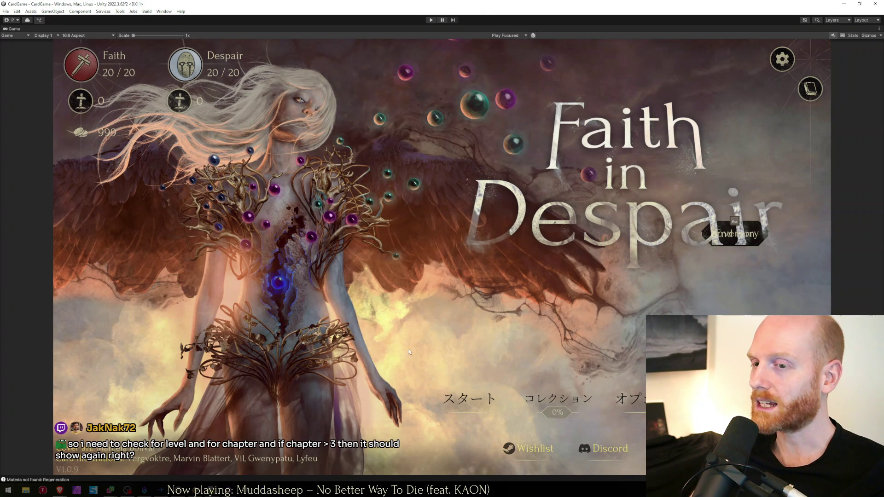
Search CardGameManager.cs for 'isendless' and inspect the IsEndlessRun method.
key(alt+Tab)
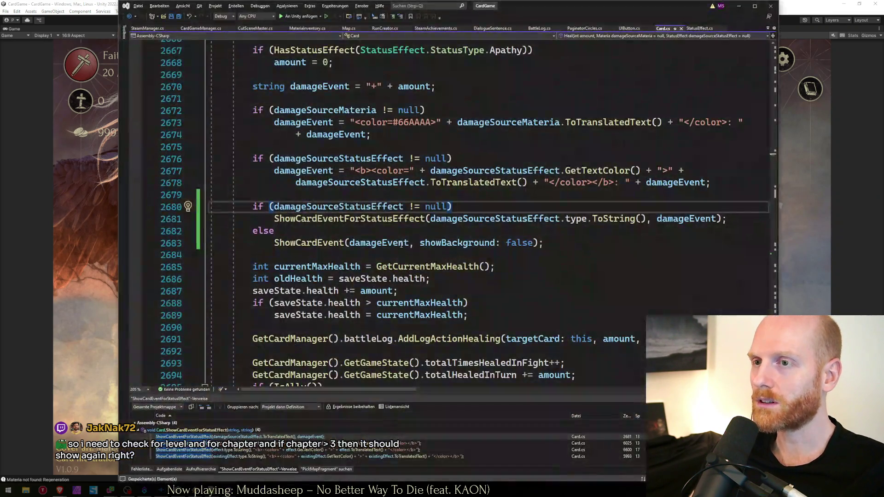
click(401, 244)
key(ctrl+Tab)
key(ctrl+Tab)
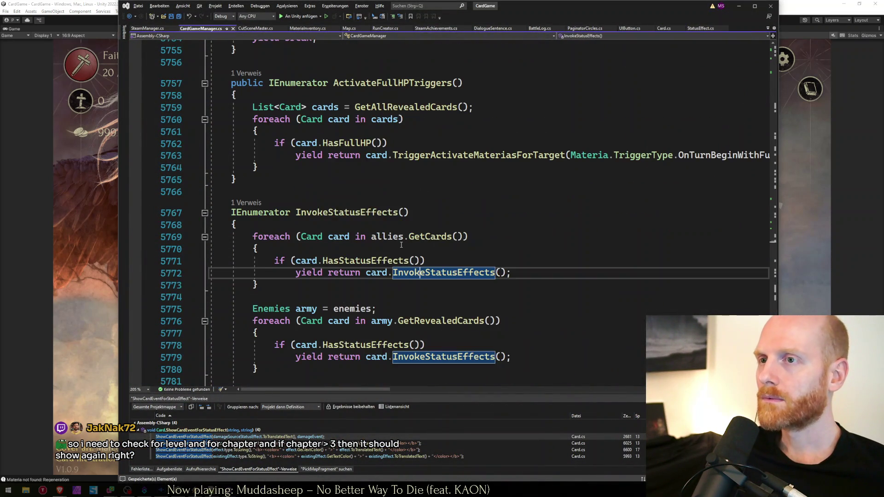
key(ctrl+f)
text(isendless)
key(Escape)
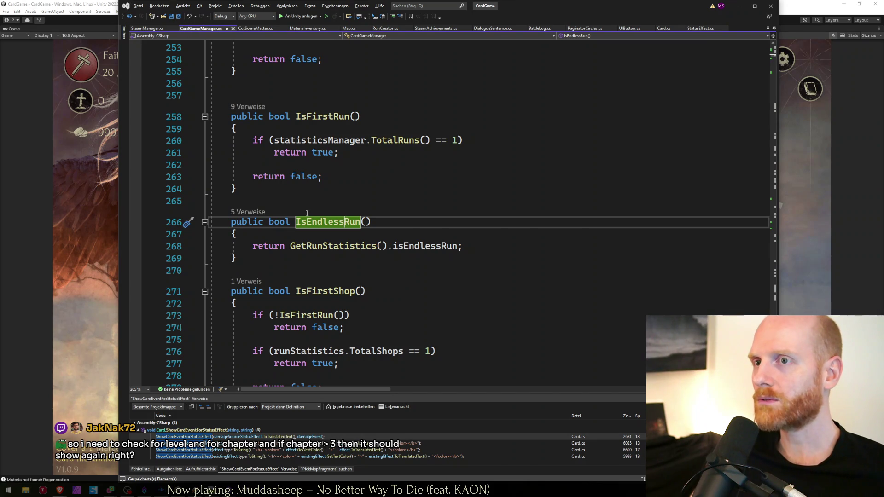
double_click(325, 223)
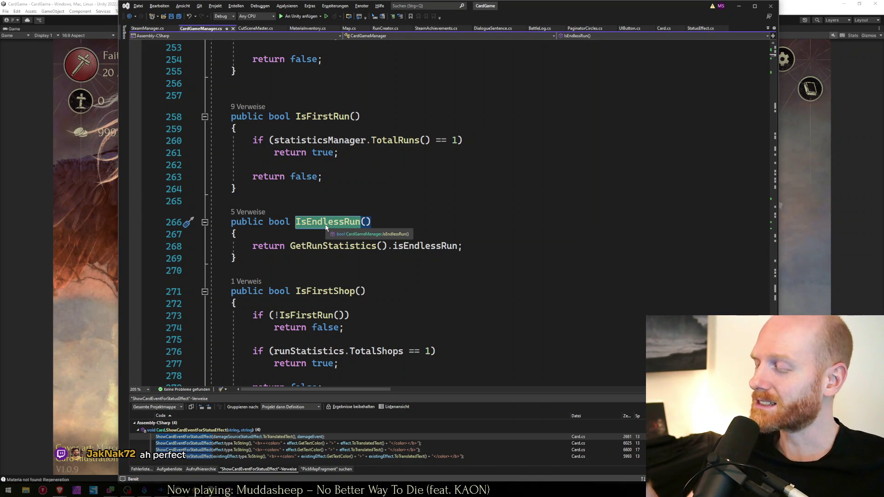
click(324, 225)
click(317, 231)
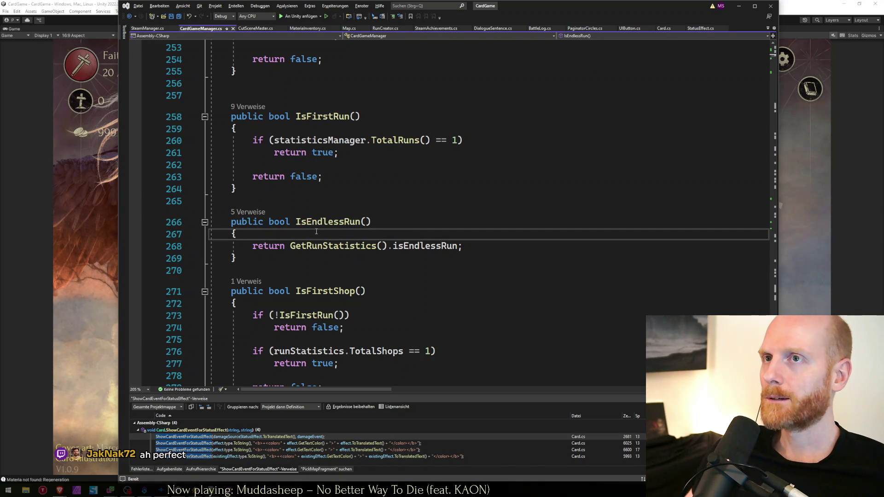
Restore Unity's layout, collapse SplashScreen, review worksheet.txt notes, and open the task sheet.
click(117, 4)
key(shift+space)
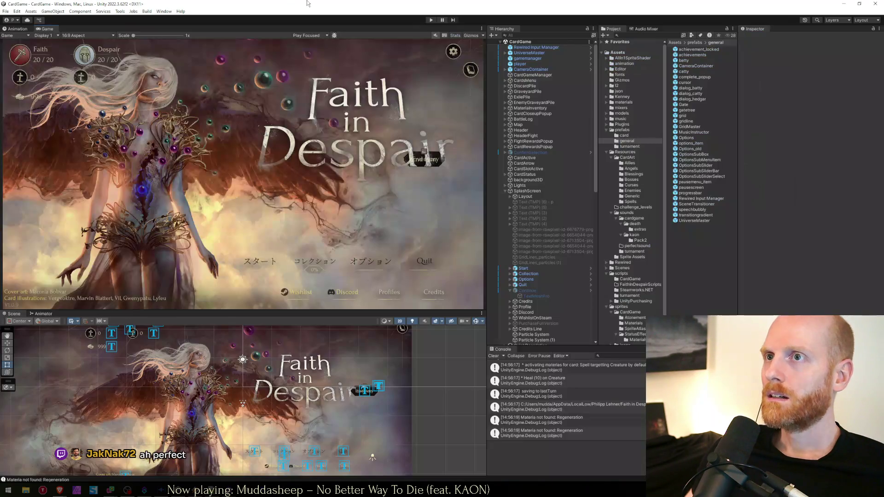
click(505, 191)
key(alt+Tab)
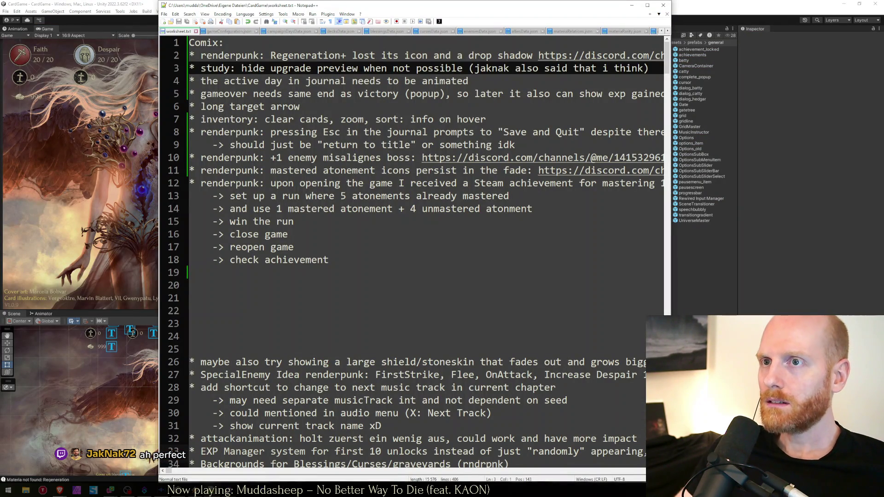
key(Down)
key(Down)
key(Down)
key(Up)
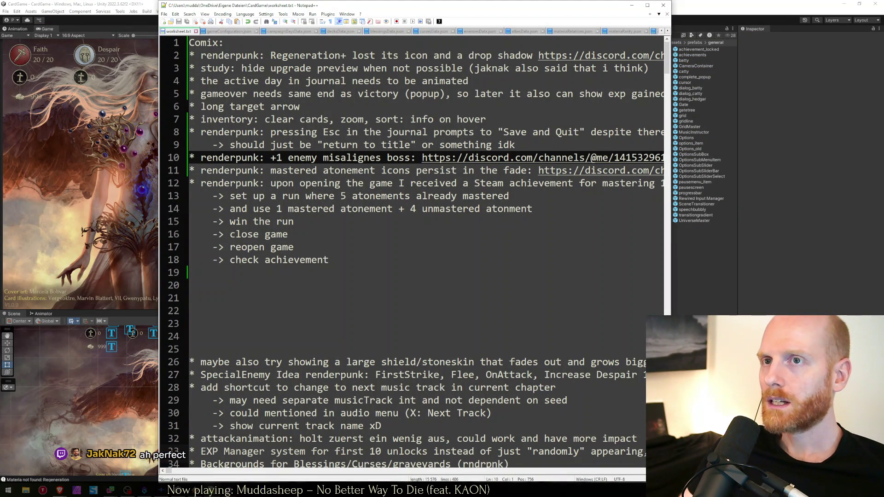
click(60, 491)
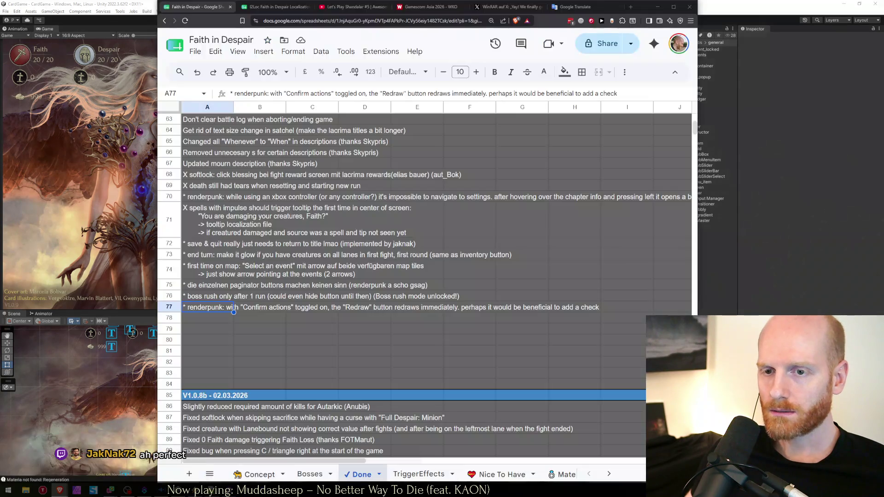